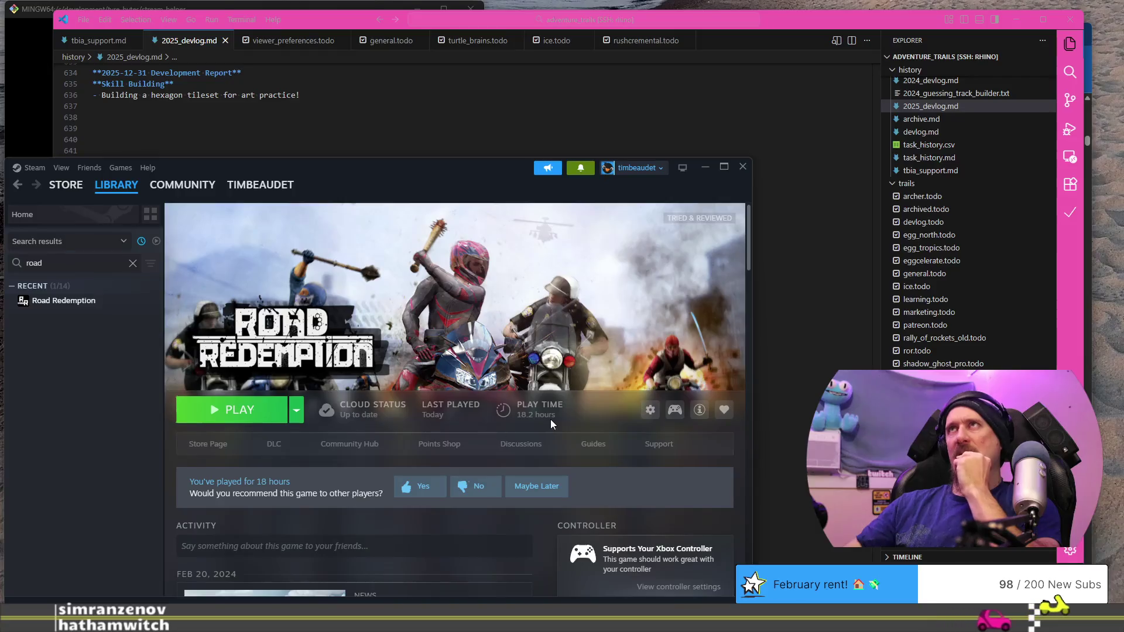
View Road Redemption's store page in Chrome, then return to the reflection document.
key("alt+Tab")
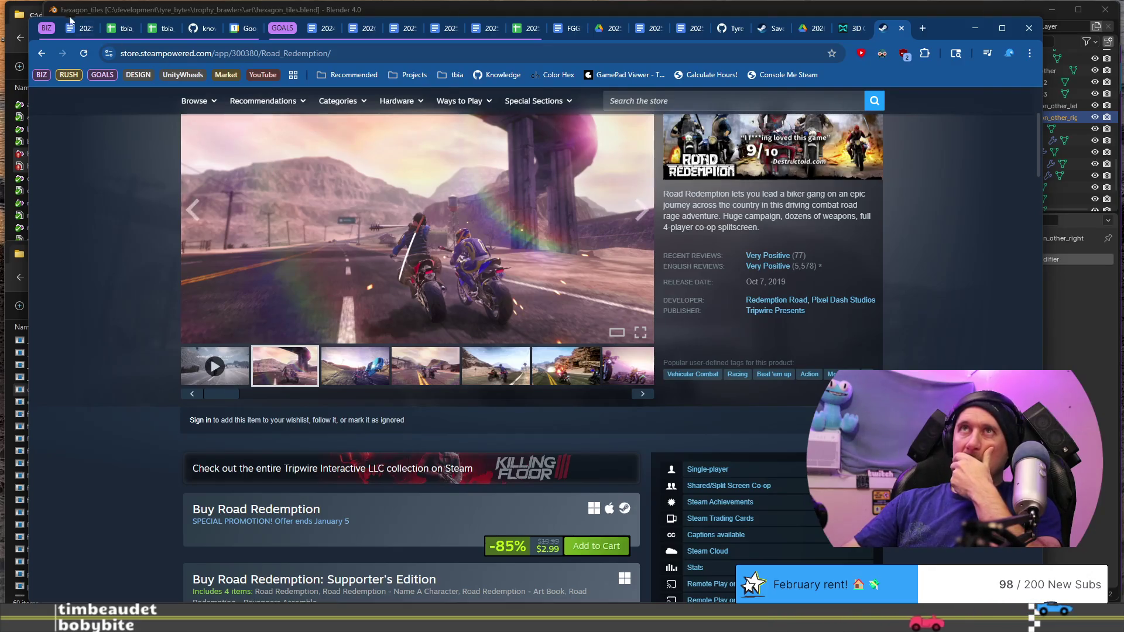
left_click(70, 35)
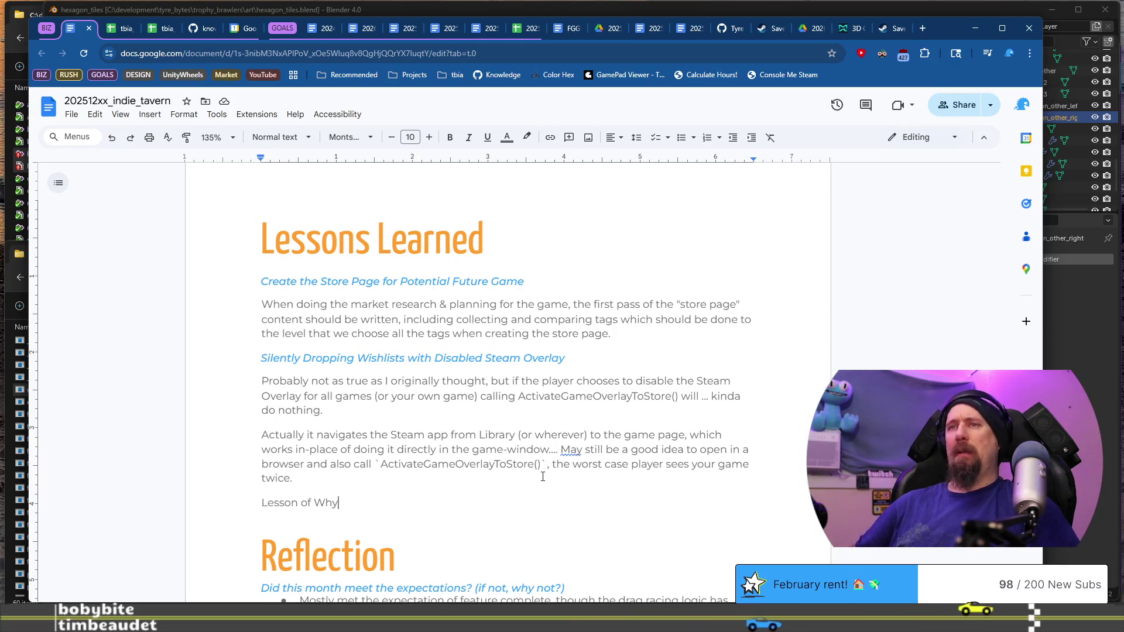
Make the 'Lesson of Why' line a Heading 3 subheading.
key("shift+Home")
key("ctrl+alt+3")
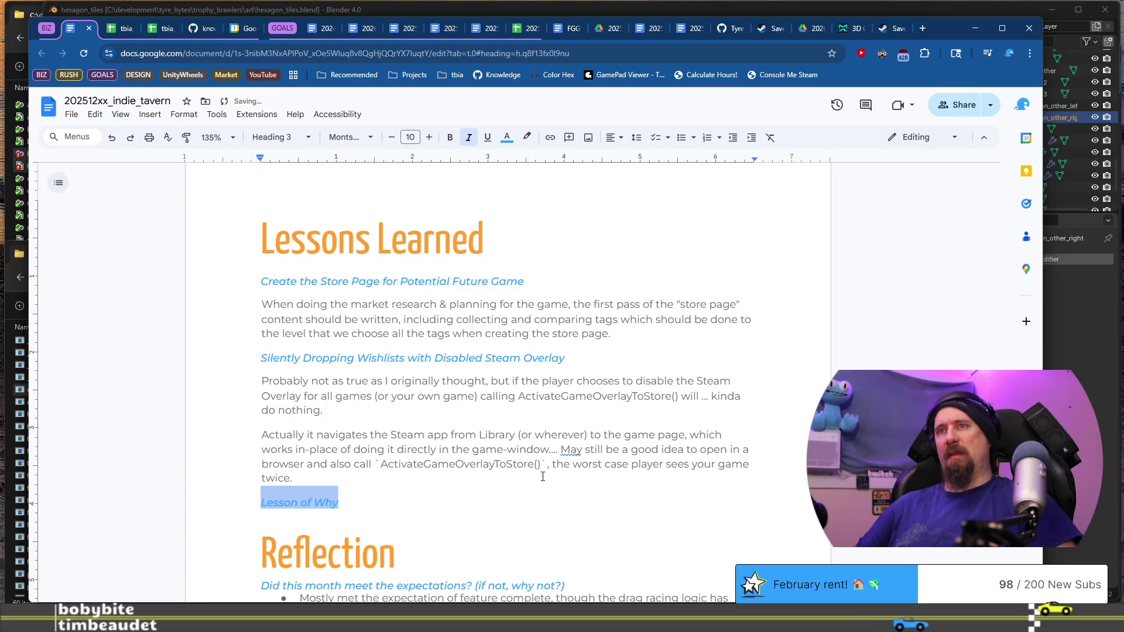
key("Left")
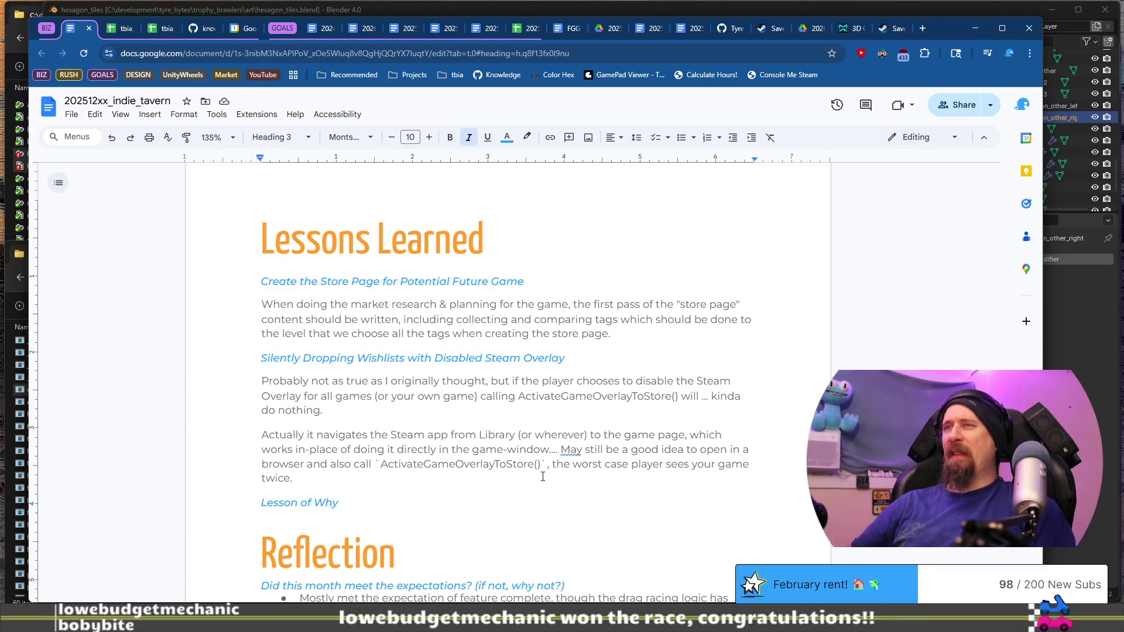
Accept the grammar suggestion changing 'May' to 'It may'.
left_click(573, 453)
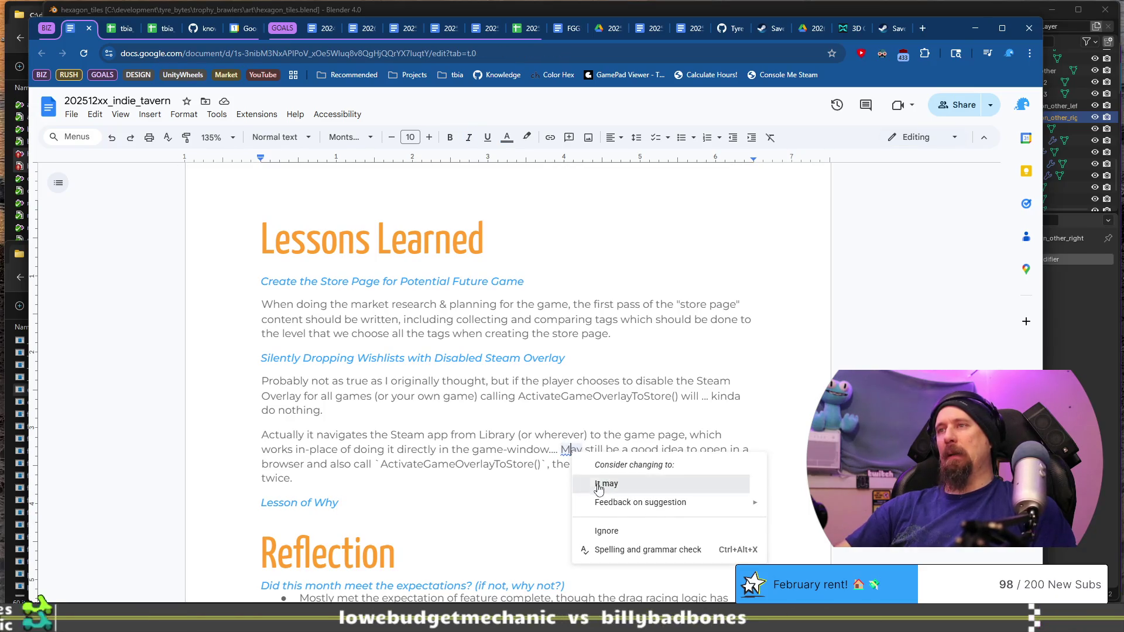
left_click(576, 483)
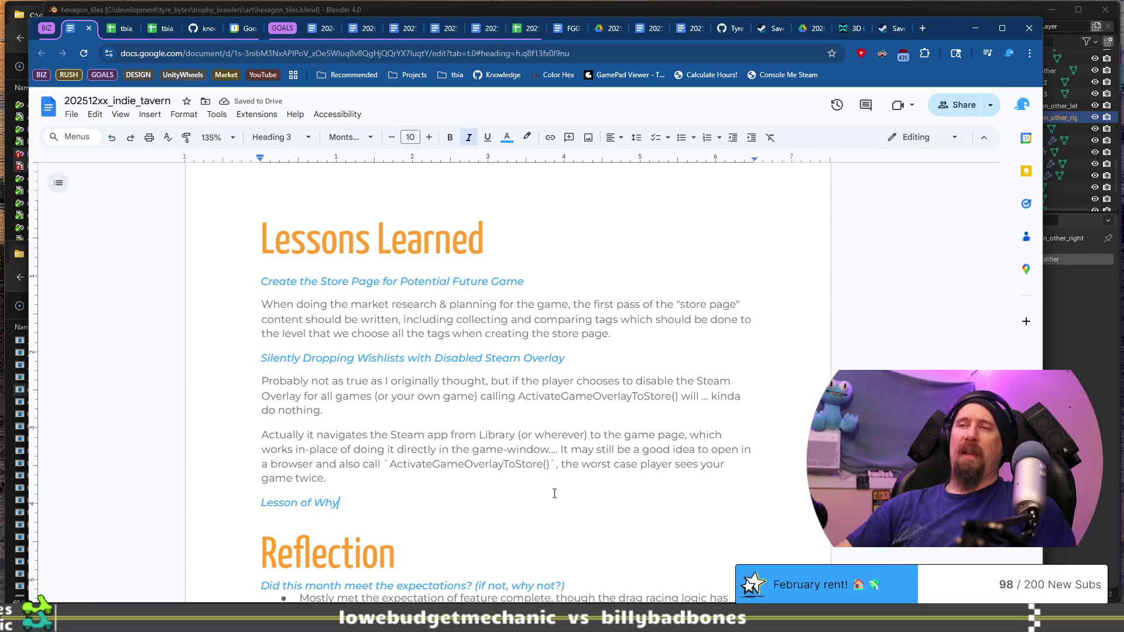
key("ctrl+shift+Right")
key("ctrl+shift+Right")
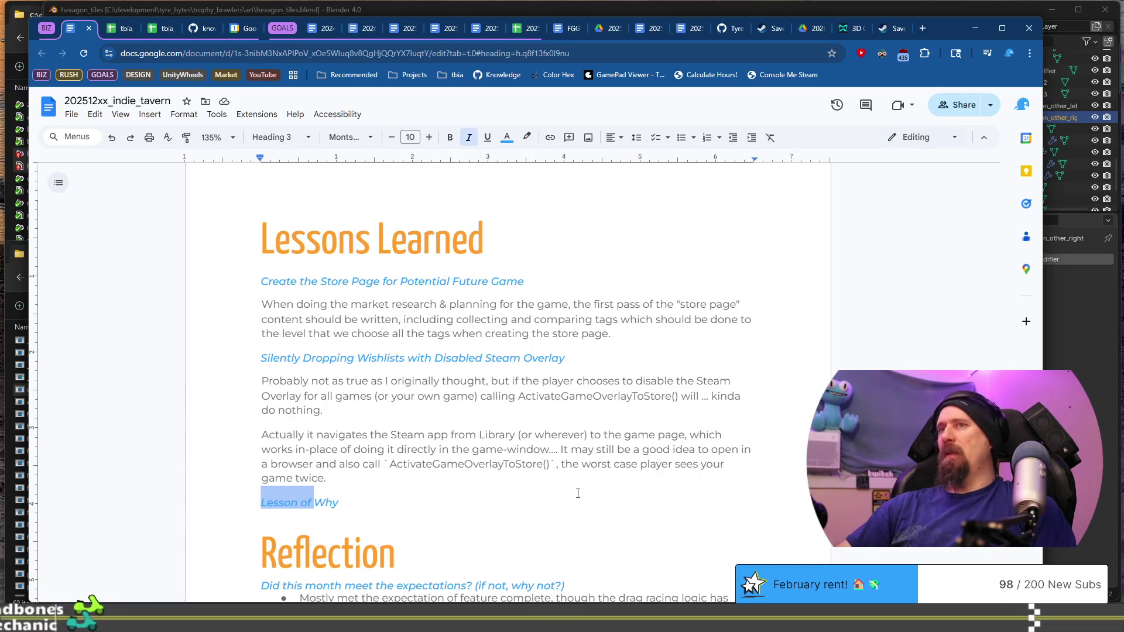
Check the devlog notes in the code editor, then return to the reflection document.
key("alt+Tab")
left_click(414, 91)
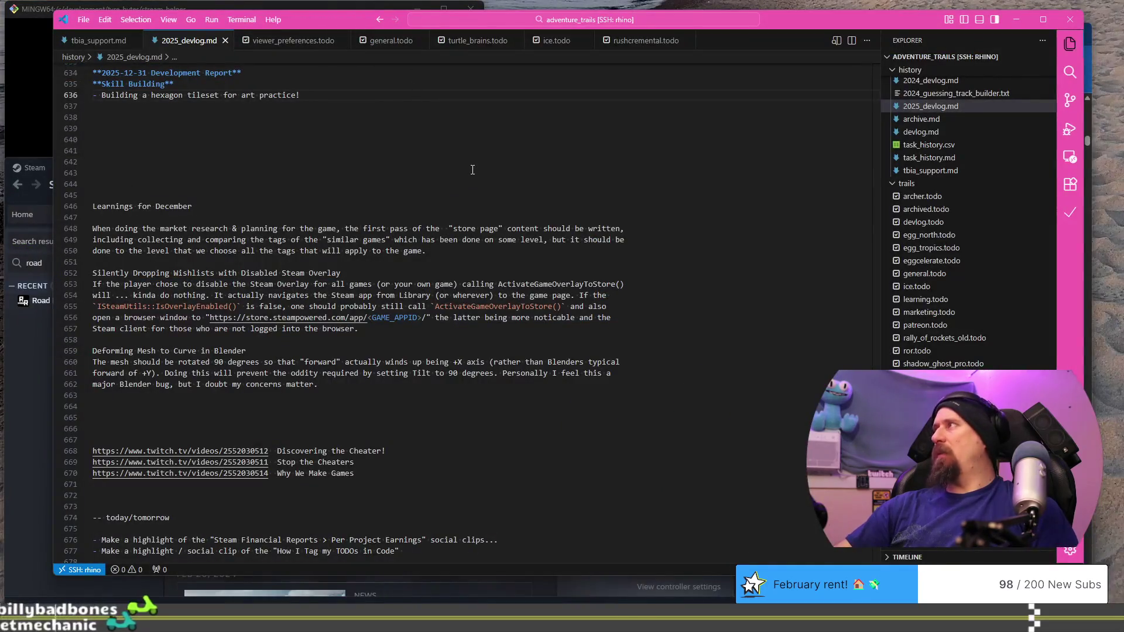
scroll(453, 203, "up", 2)
scroll(452, 202, "up", 4)
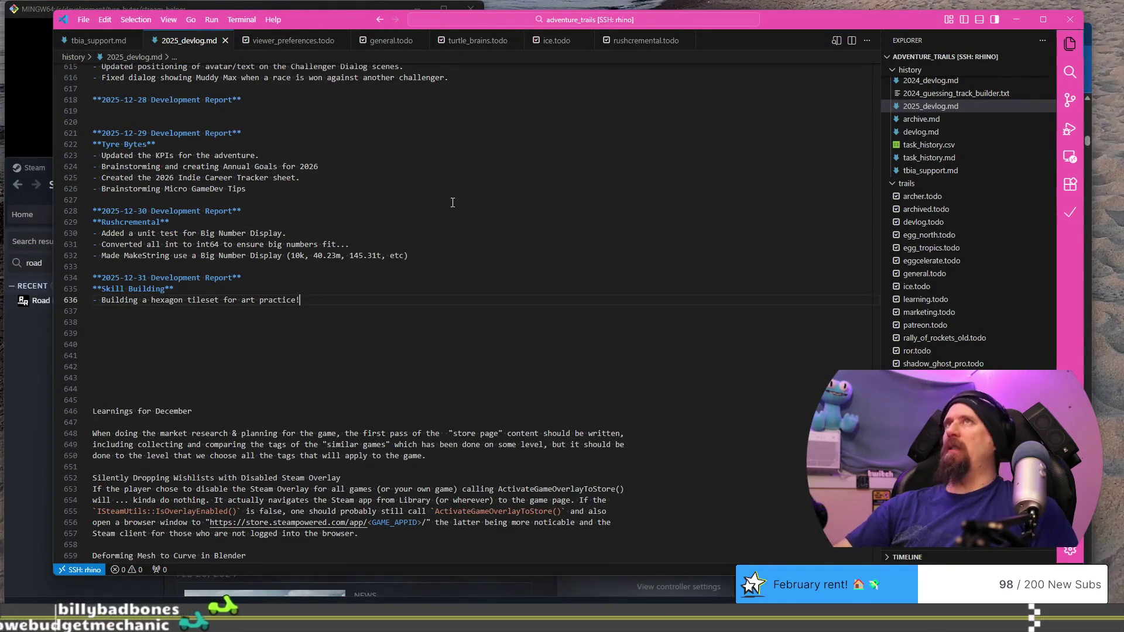
key("alt+Tab")
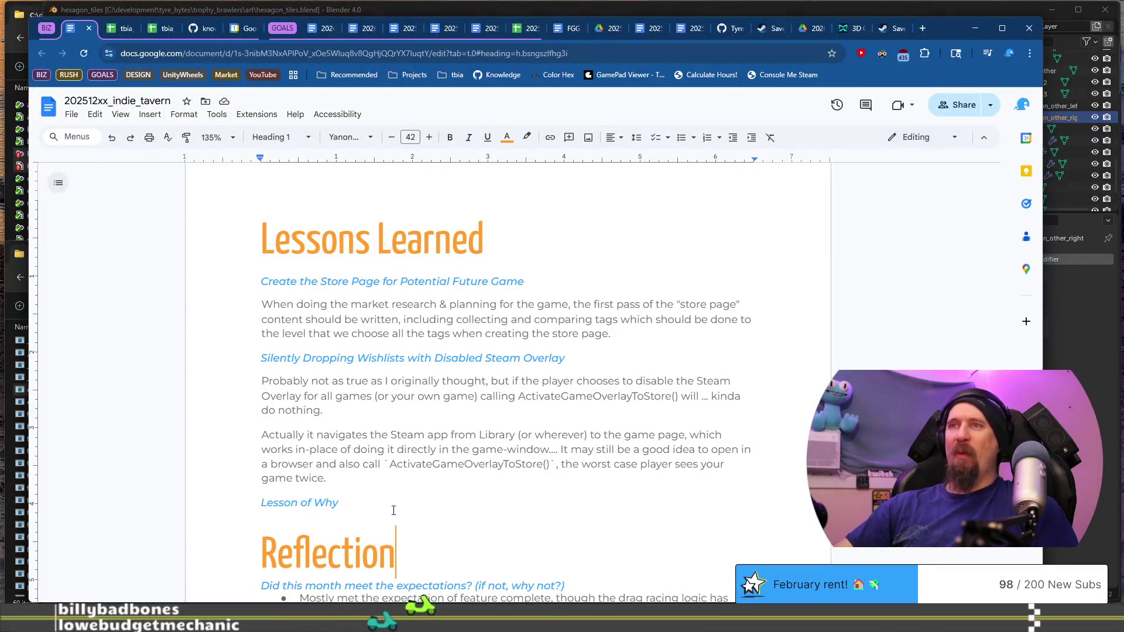
Rename the subheading to 'Why Do I Want to Make a Game' with an empty line below.
key("Home")
key("ctrl+shift+Right")
key("ctrl+shift+Right")
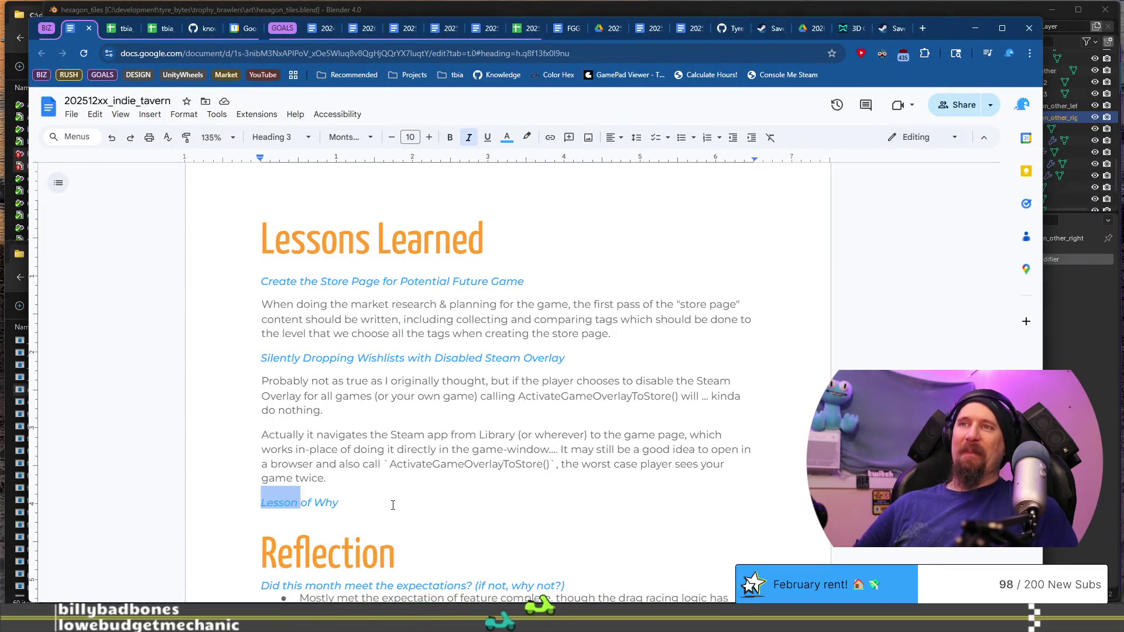
key("Delete")
type("Do")
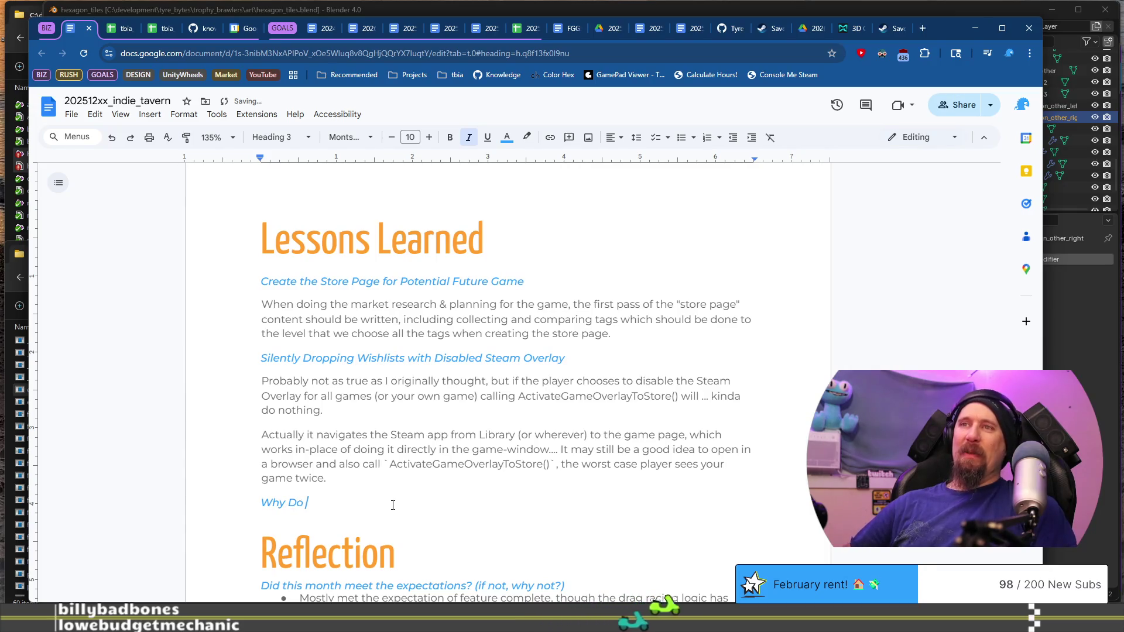
type(" I Want")
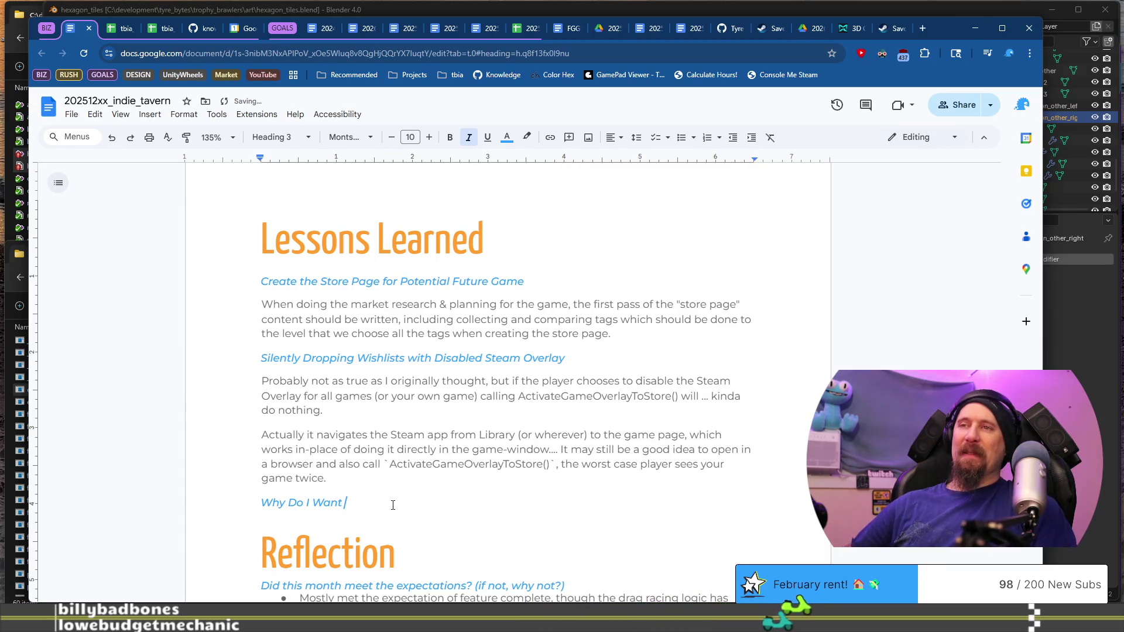
type(" to Ma")
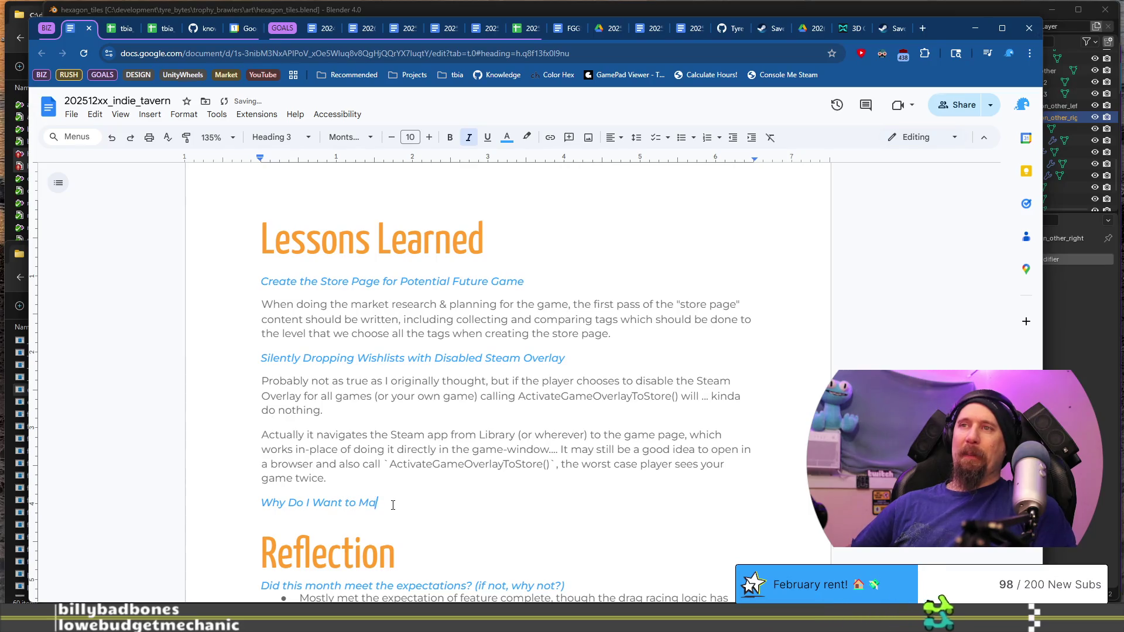
type("ke a Game")
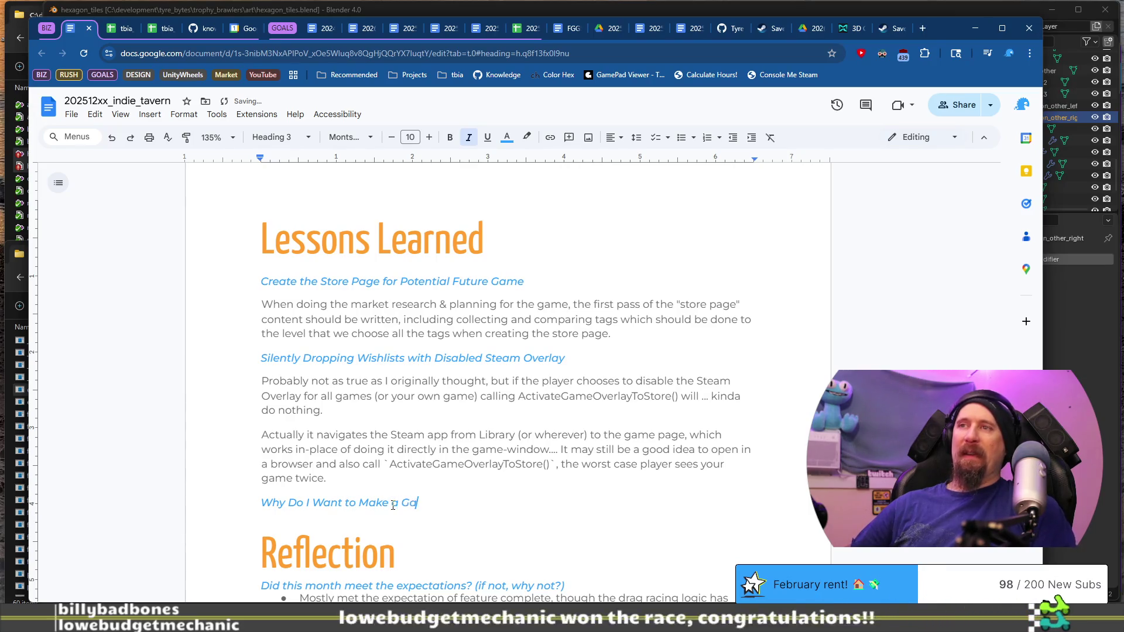
key("Return")
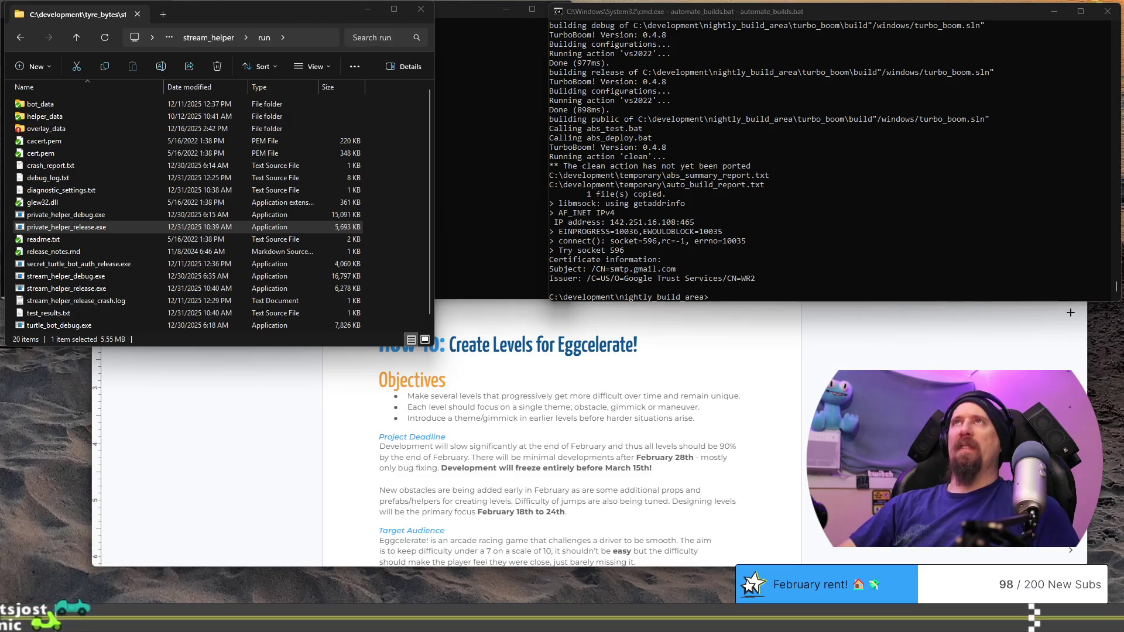
key("alt+Tab")
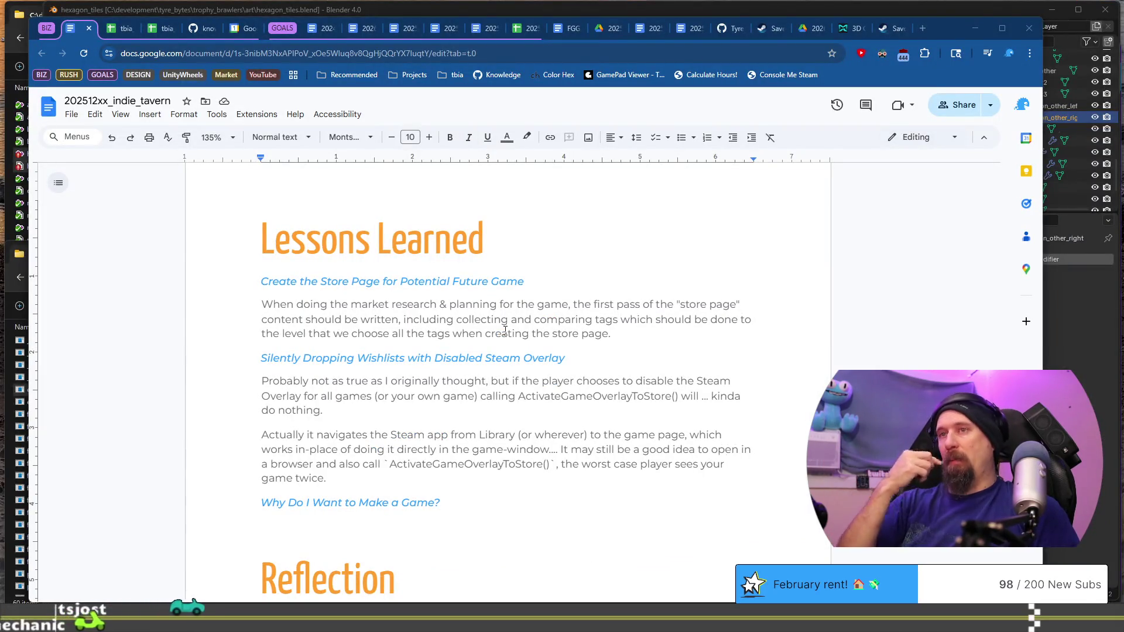
Paste the prepared questions onto the empty line under the heading.
left_click(515, 519)
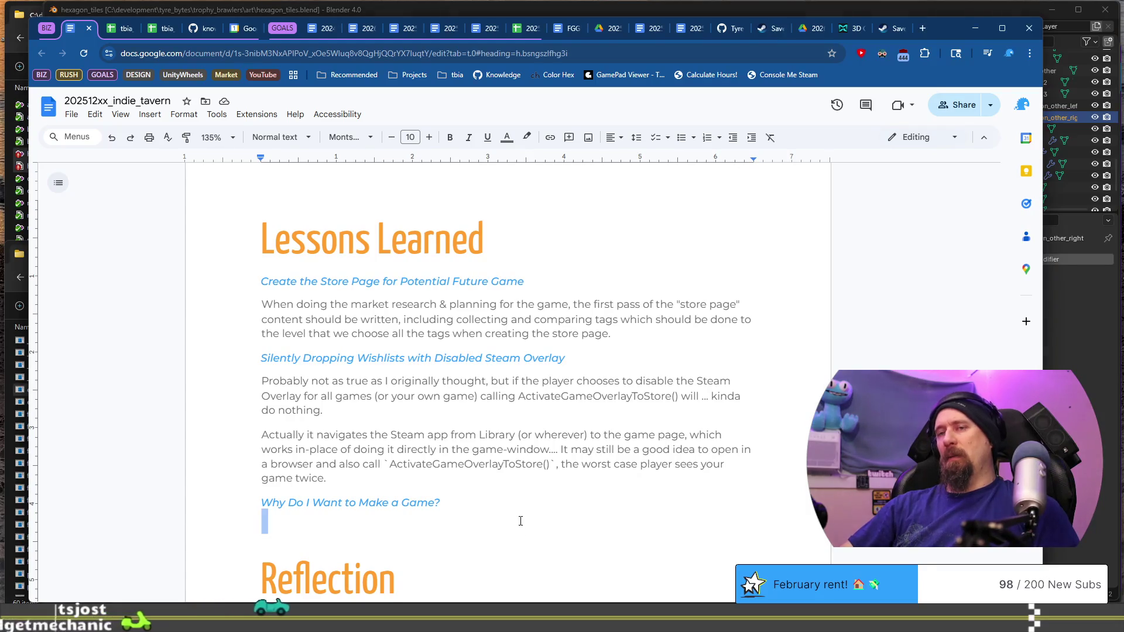
type("a: let's break it down. what did you like about the previous game? what is the nostalgia moment that you think back to? What is missing from that game that you'd like it to have? What is the thing you miss about playing those types of games?")
scroll(476, 421, "down", 3)
left_click(504, 350)
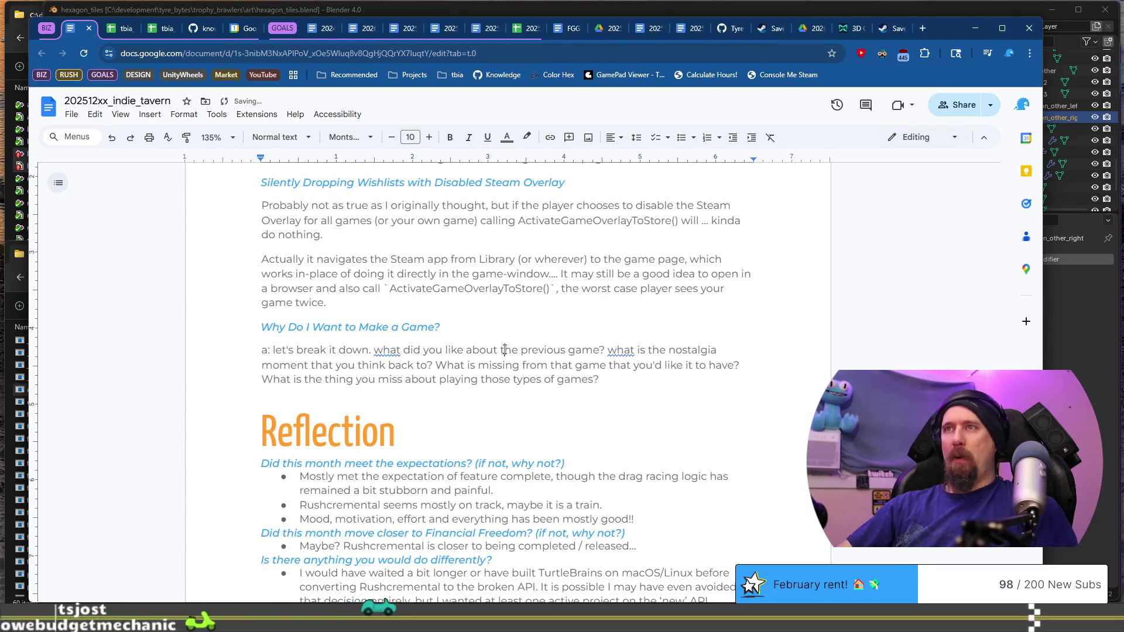
Delete the opening questions and start a new paragraph above the rest, beginning 'Wh'.
key("Home")
key("ctrl+shift+Right")
key("ctrl+shift+Right")
key("ctrl+shift+Right")
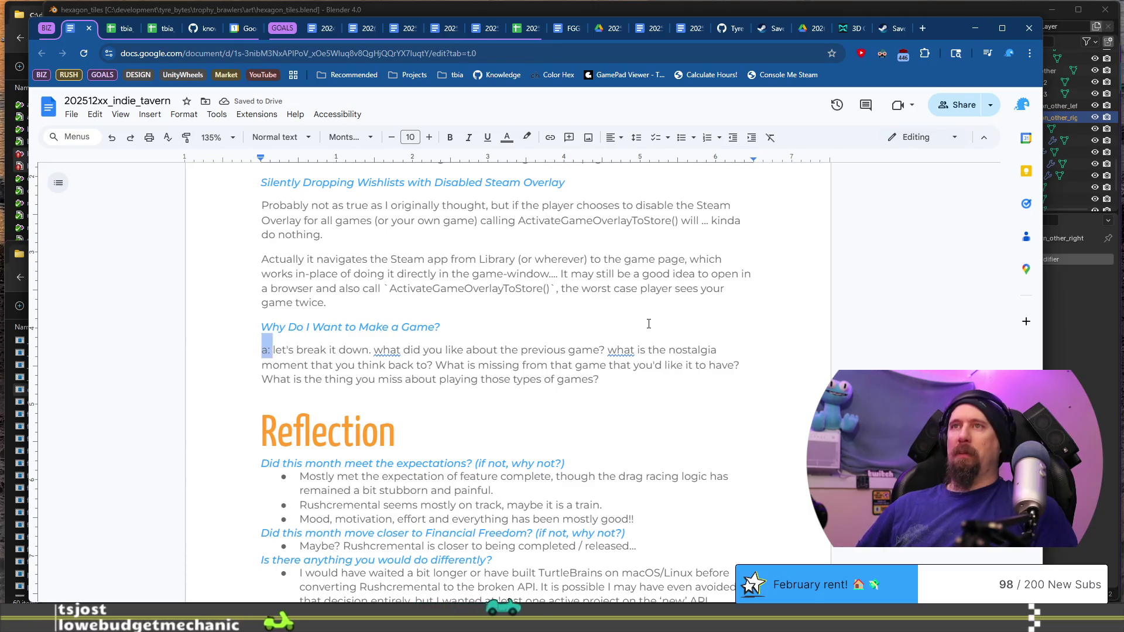
key("ctrl+shift+Right")
key("ctrl+shift+Right")
key("ctrl+shift+Right")
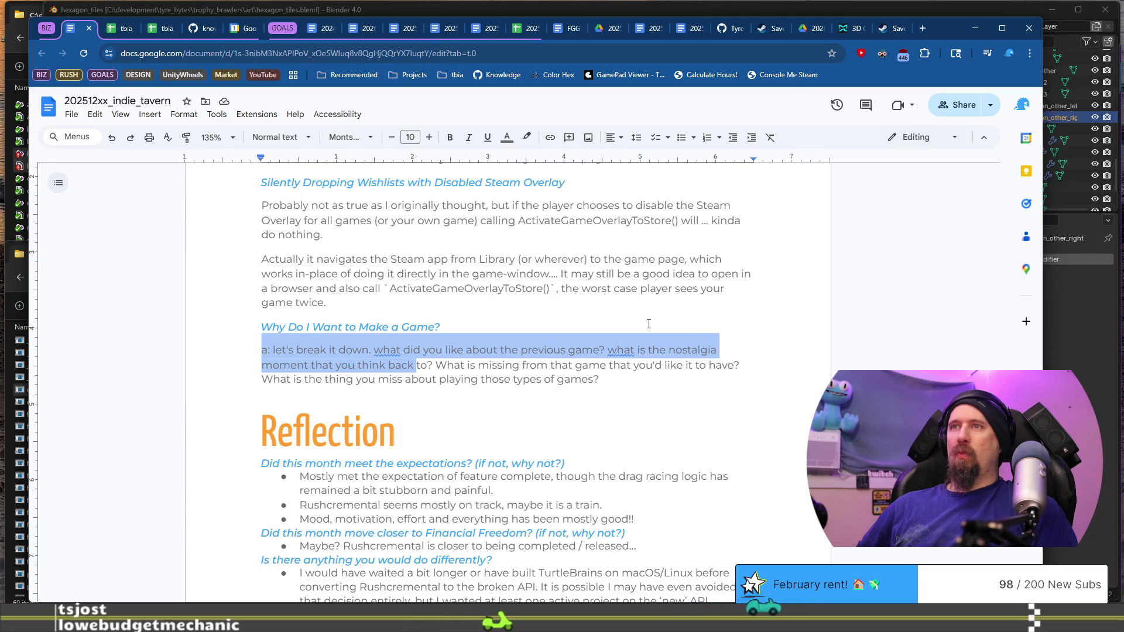
key("ctrl+shift+Right")
key("ctrl+shift+Right")
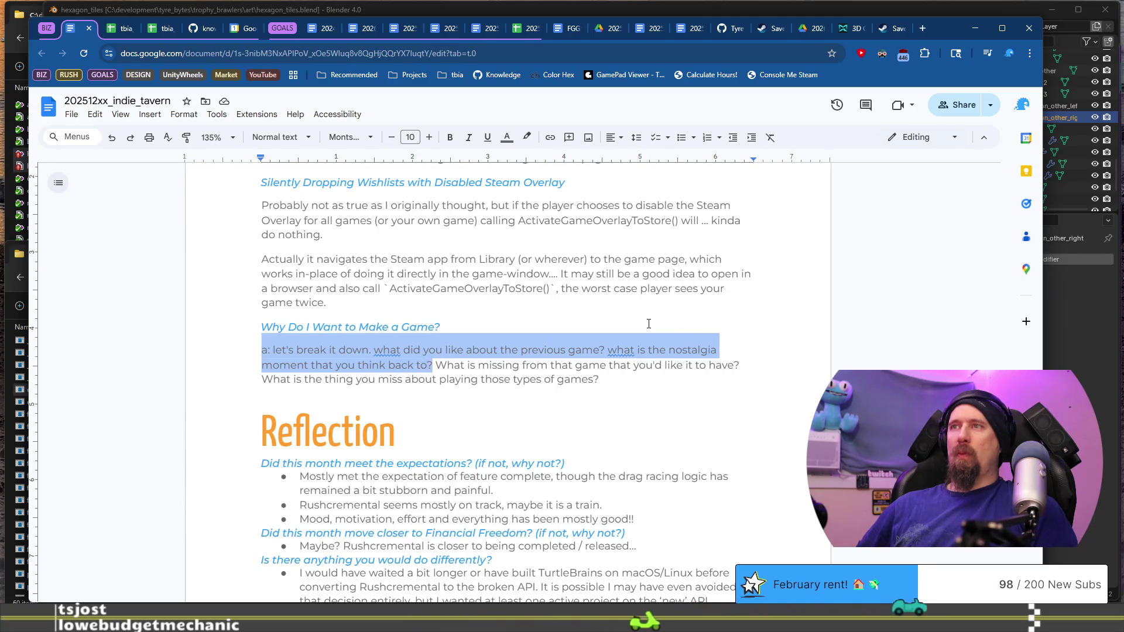
key("Delete")
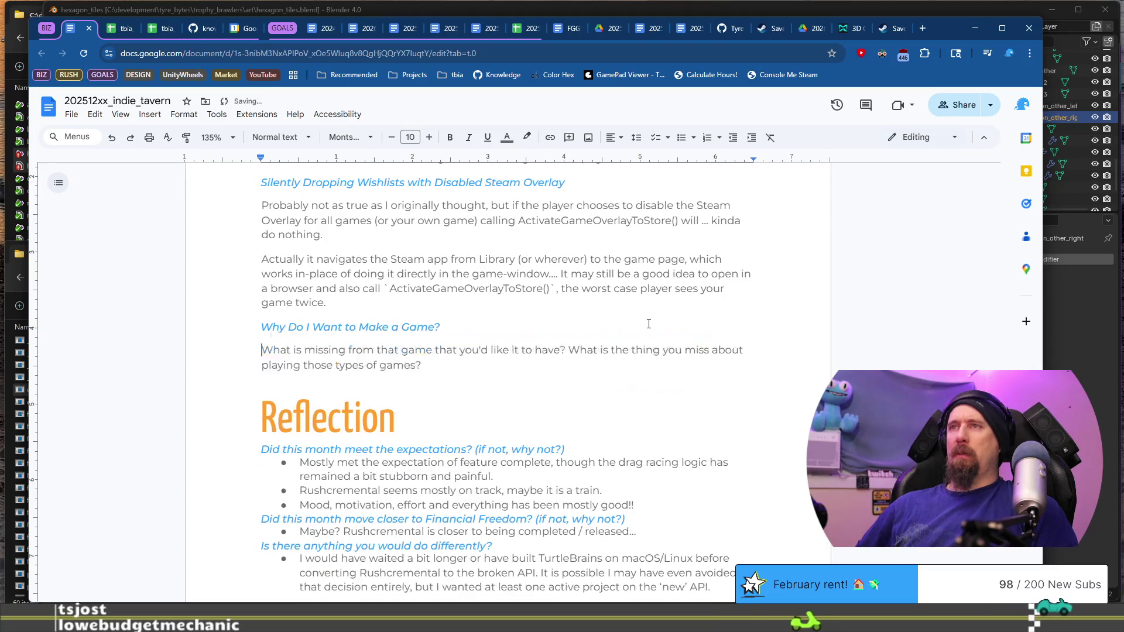
key("Return")
key("Up")
type("Wh")
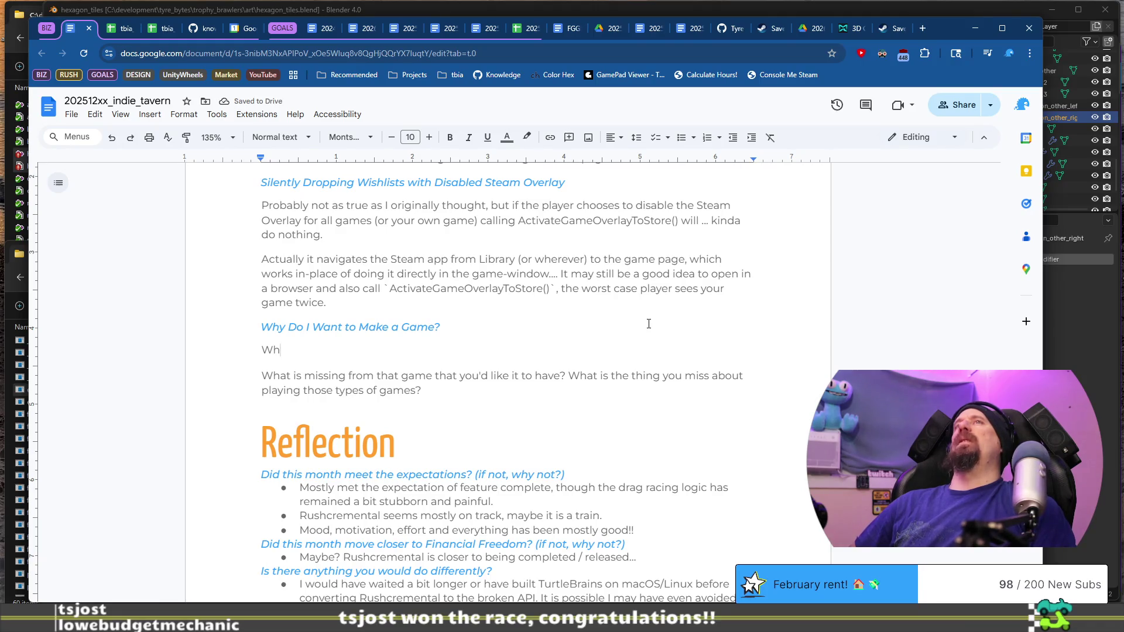
Type the question 'What makes me want to play it, or build it?' and begin 'With “Ro'.
type("at i")
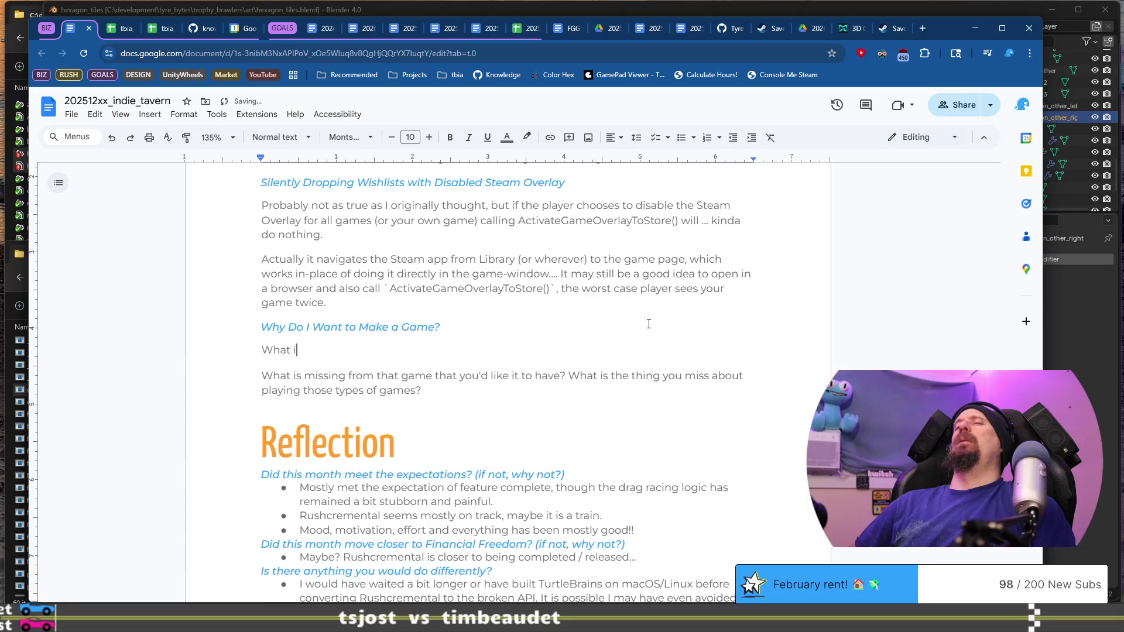
type("smakes me wan")
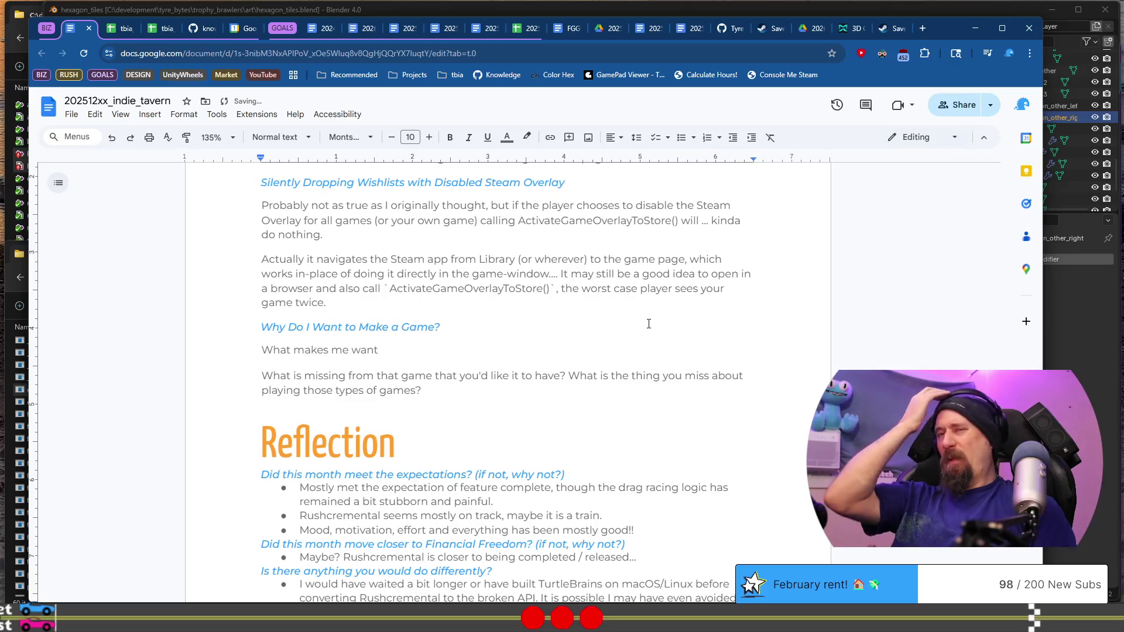
type(" t")
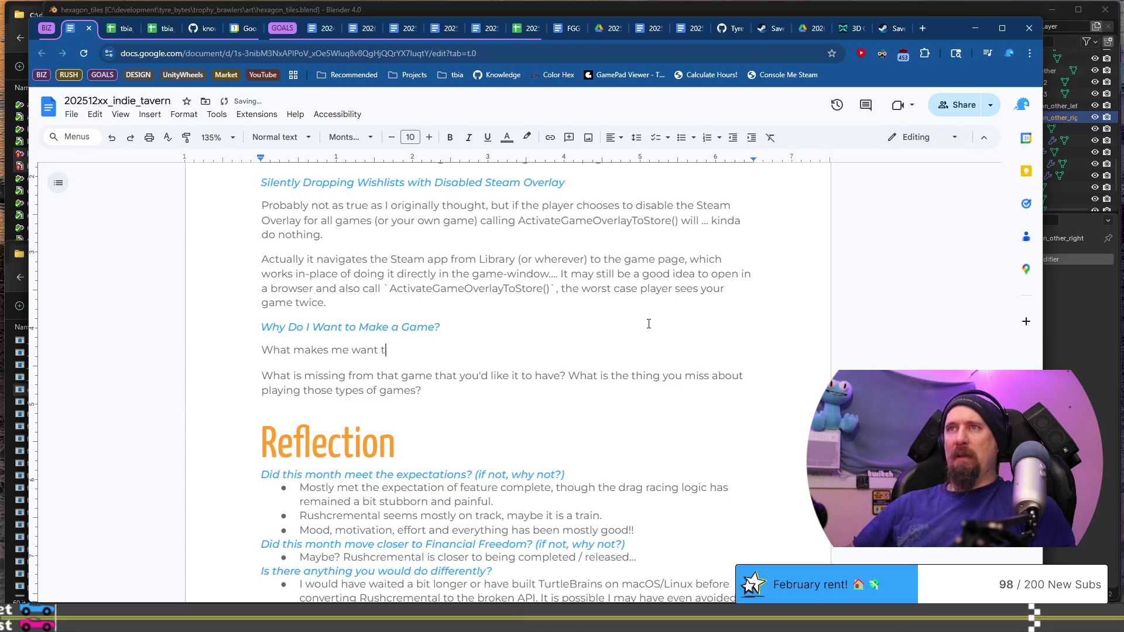
type("o play it")
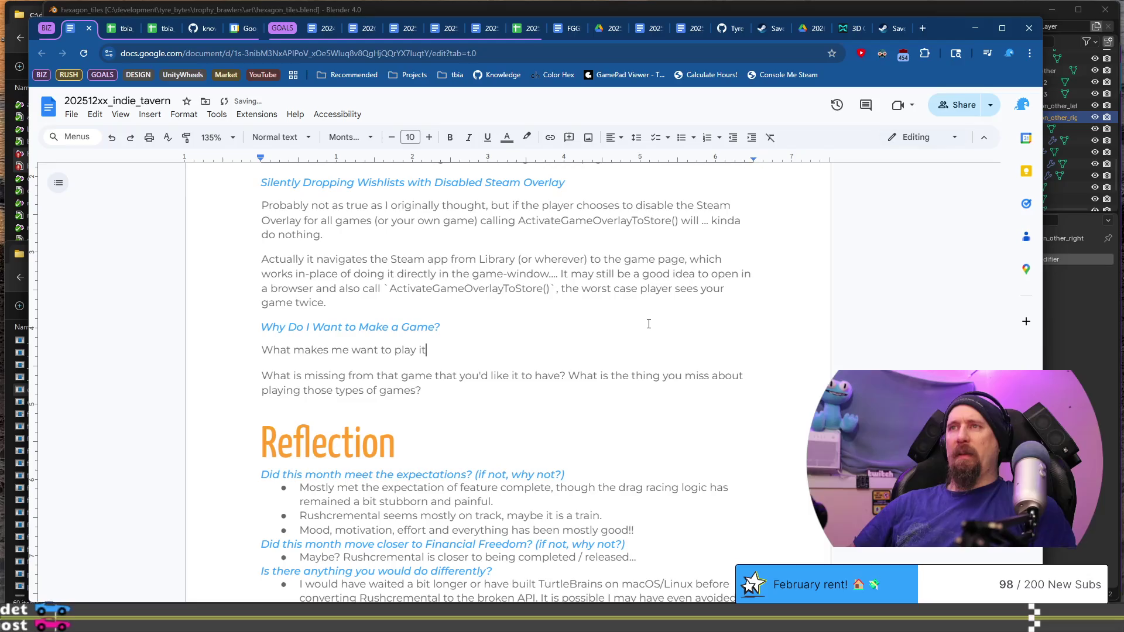
type(", or build it?")
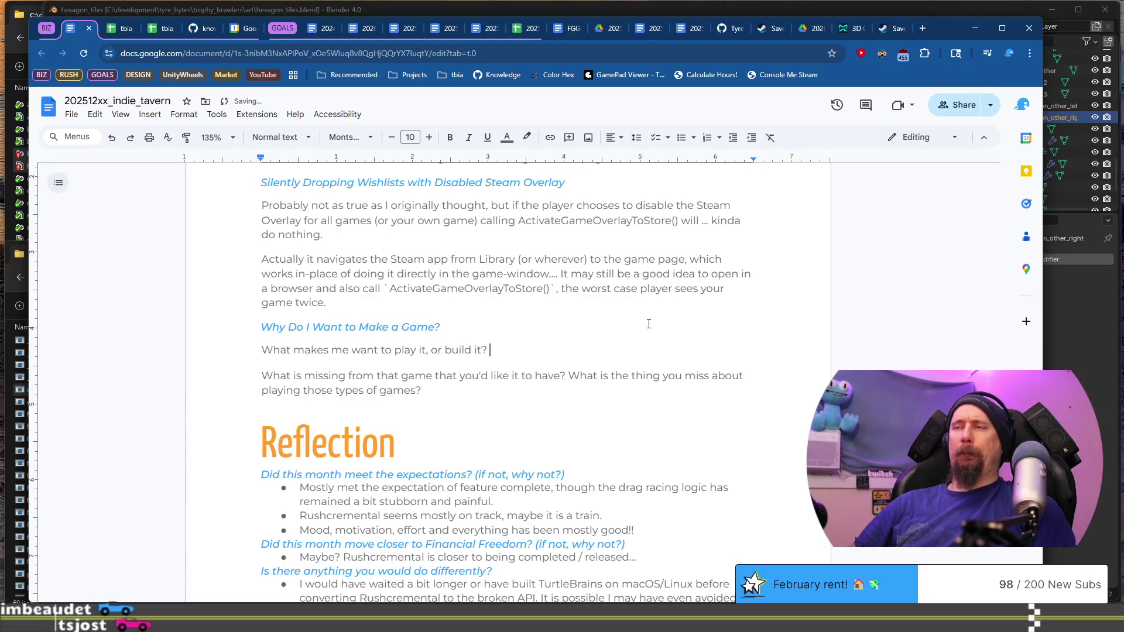
type(" With “Ro")
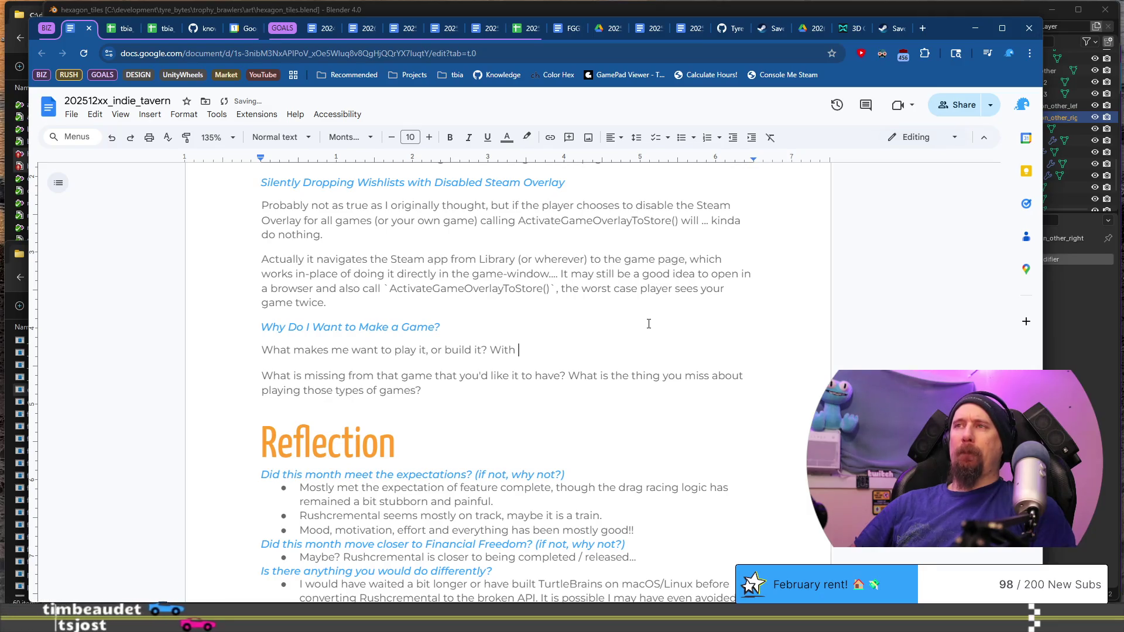
Add the 'Road Rash'-like missing-features question and 'What nostalgic feeling do I miss from playing it?'.
key("BackSpace")
key("BackSpace")
type("s")
type("\" ")
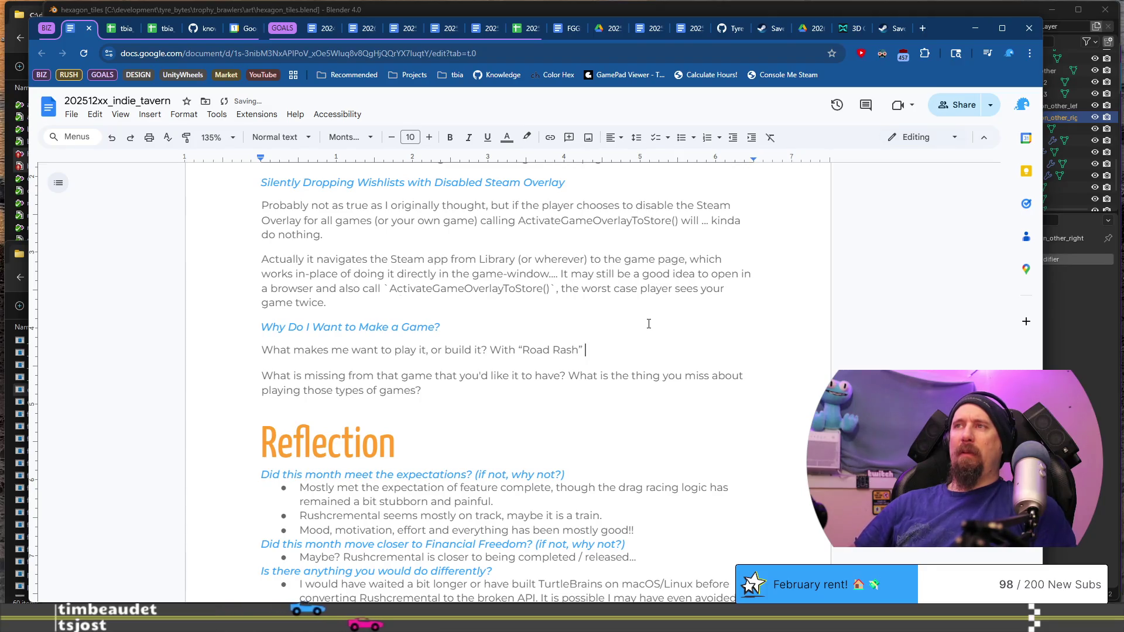
type("like wh")
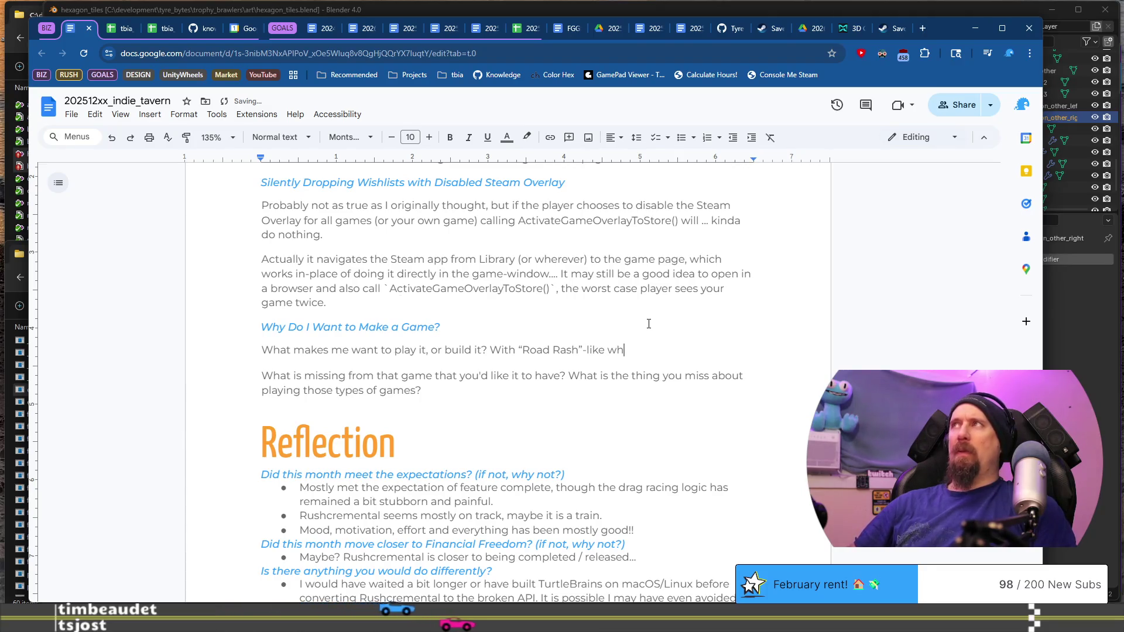
type("at is")
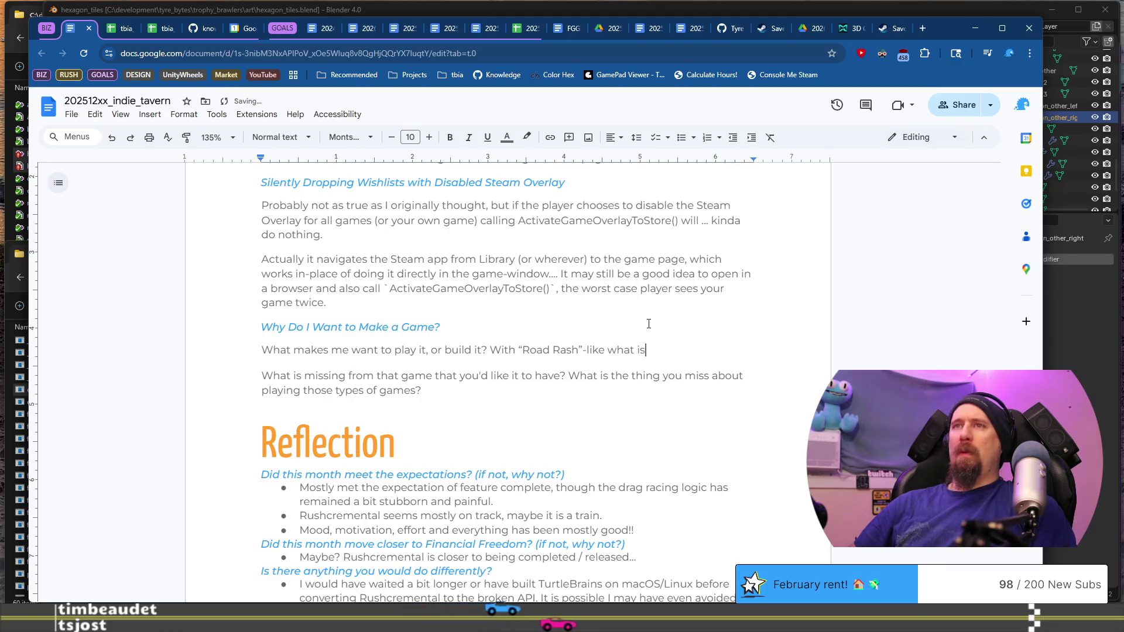
type(" missing that")
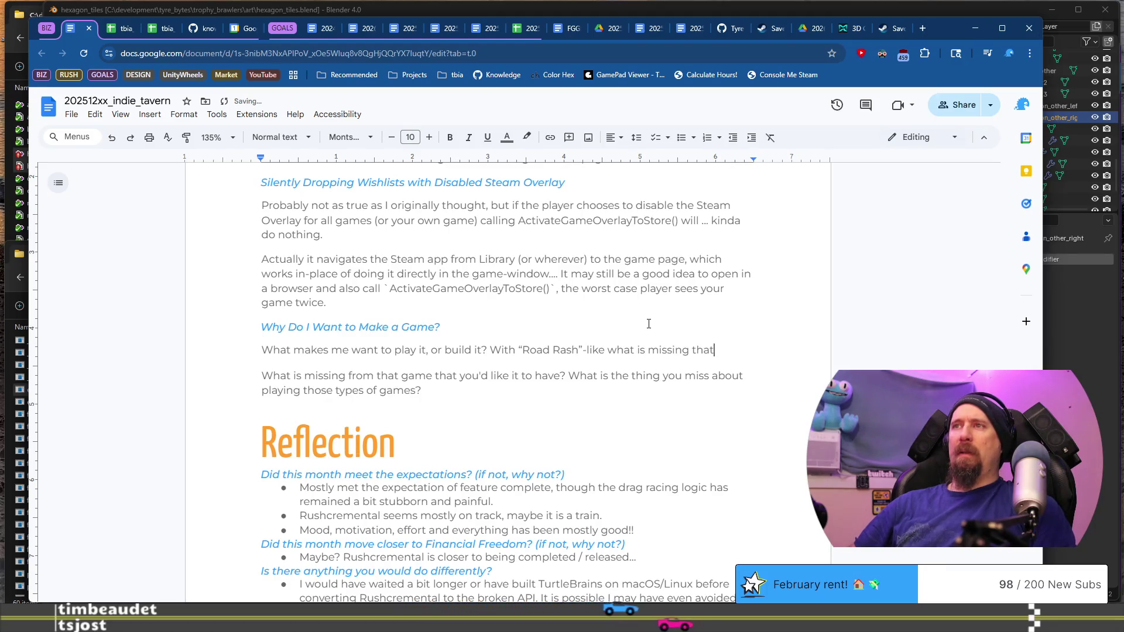
type(" I would like to ha")
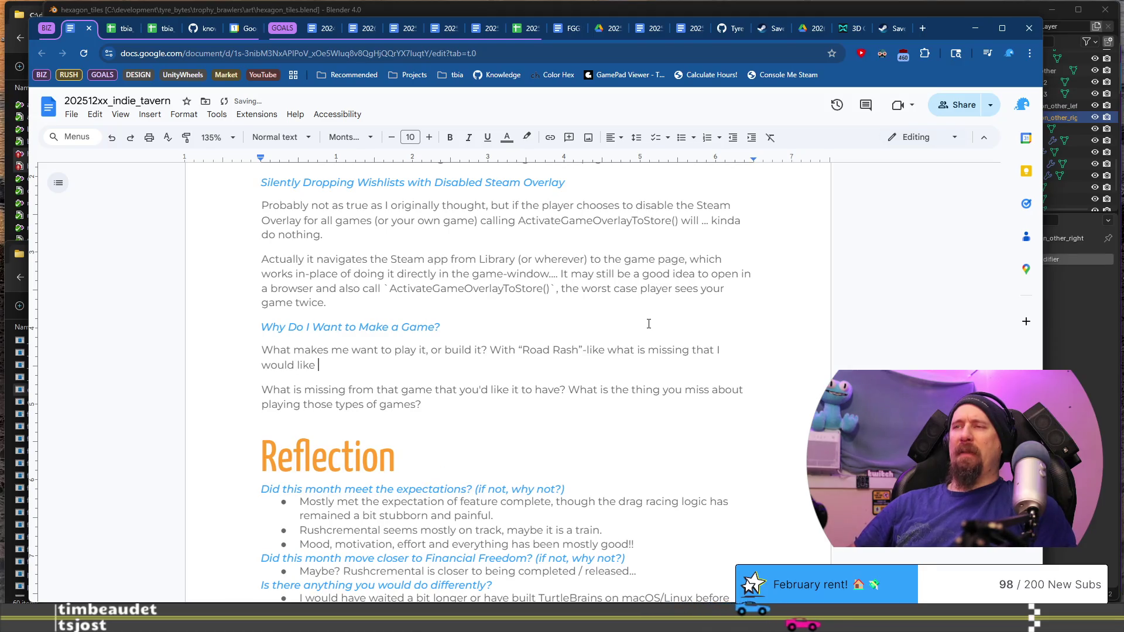
type("?")
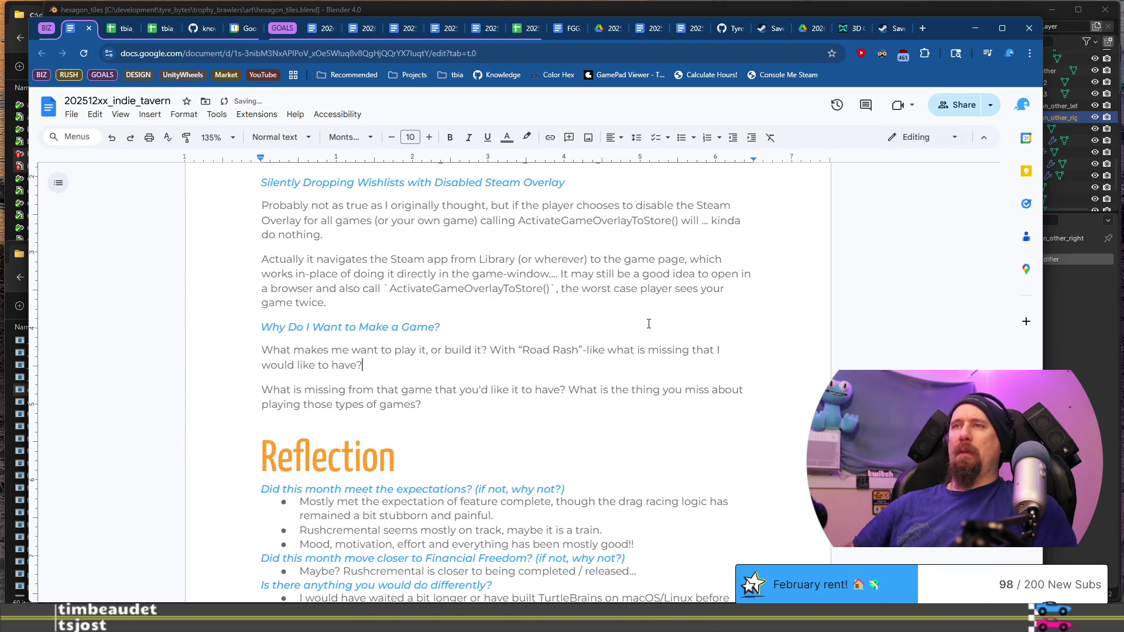
key("BackSpace")
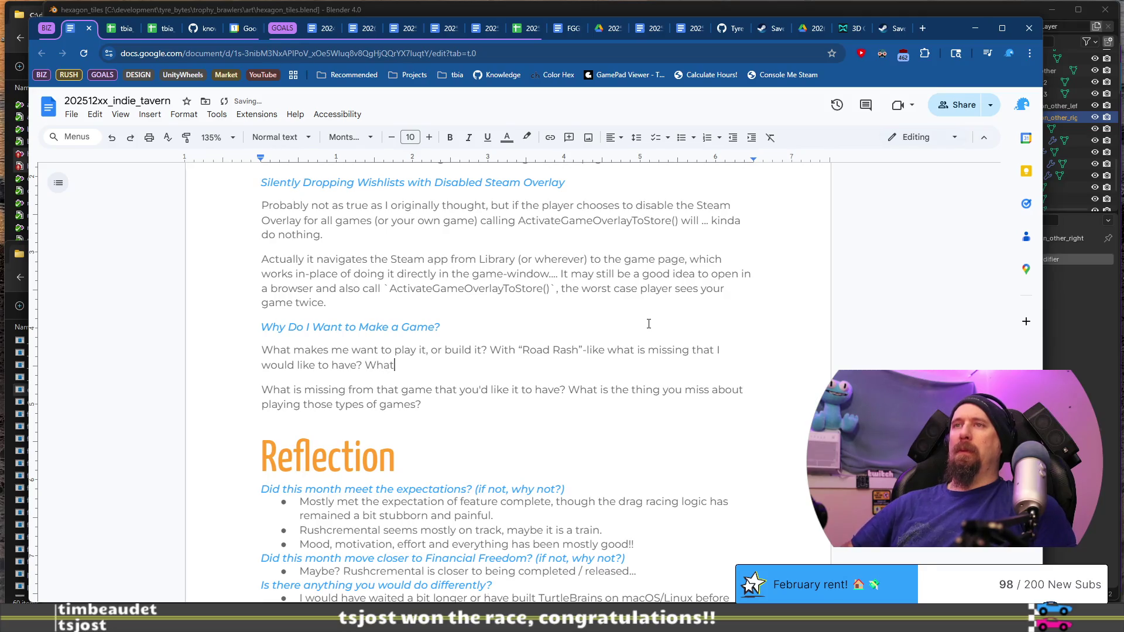
type(" nostalgic feeling")
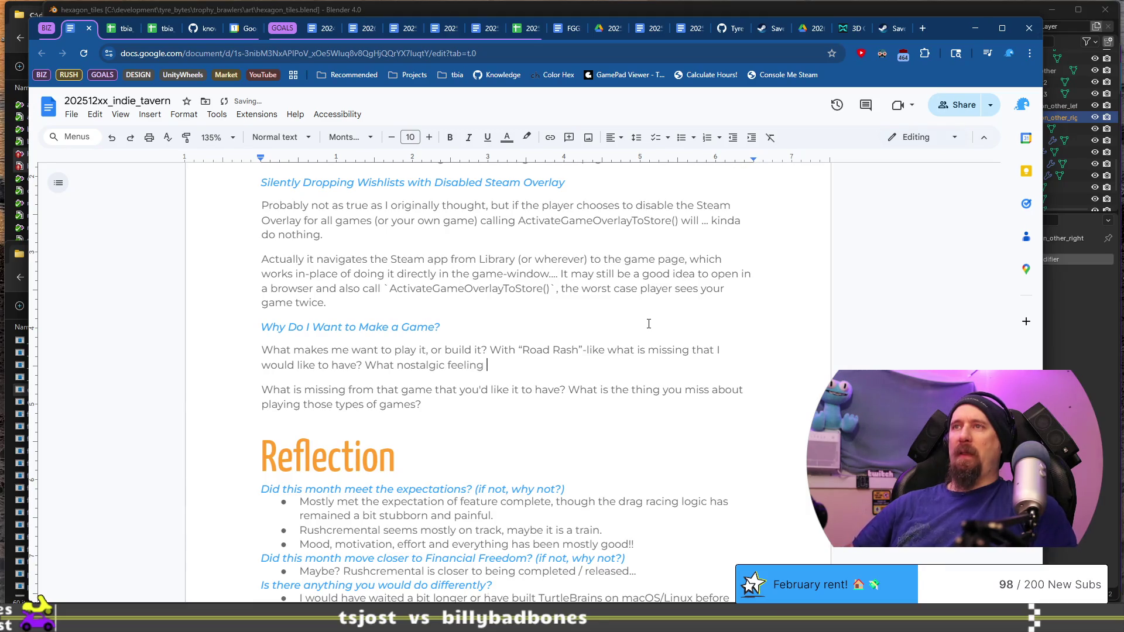
type("do I miss from pl")
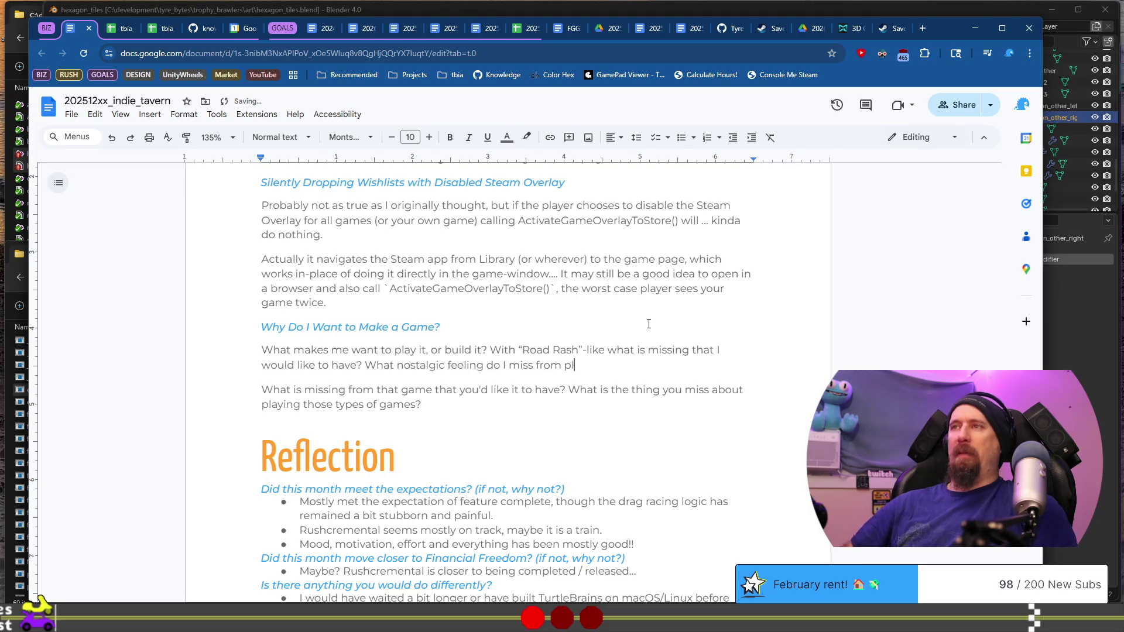
type("?")
key("shift+Down")
key("shift+Down")
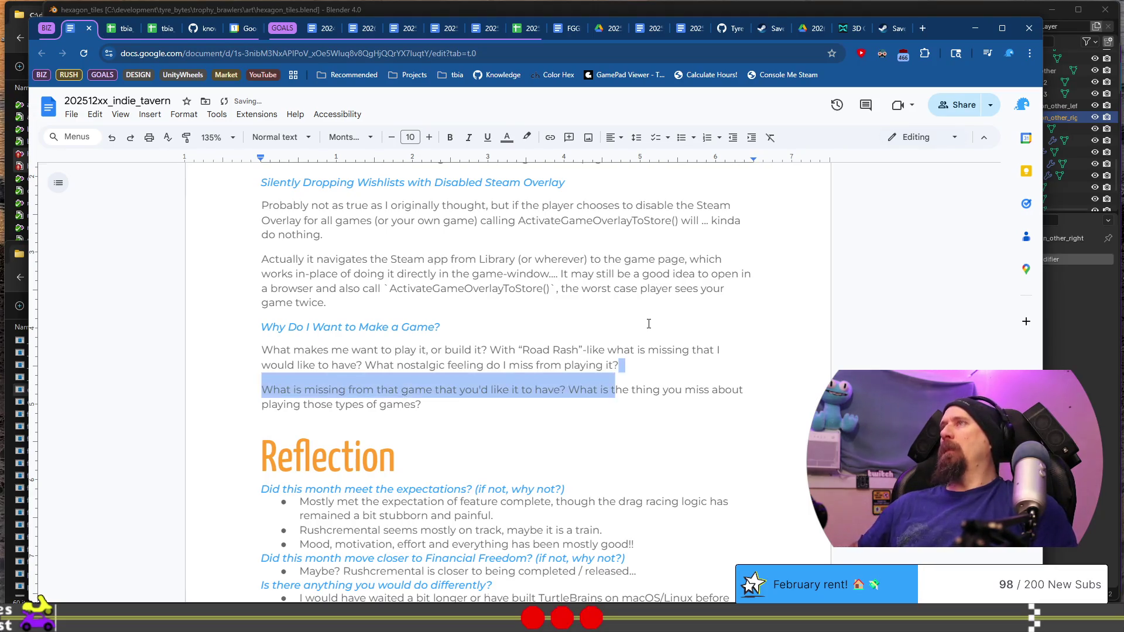
Delete the old what-is-missing paragraph and place the caret after the rewritten question.
key("BackSpace")
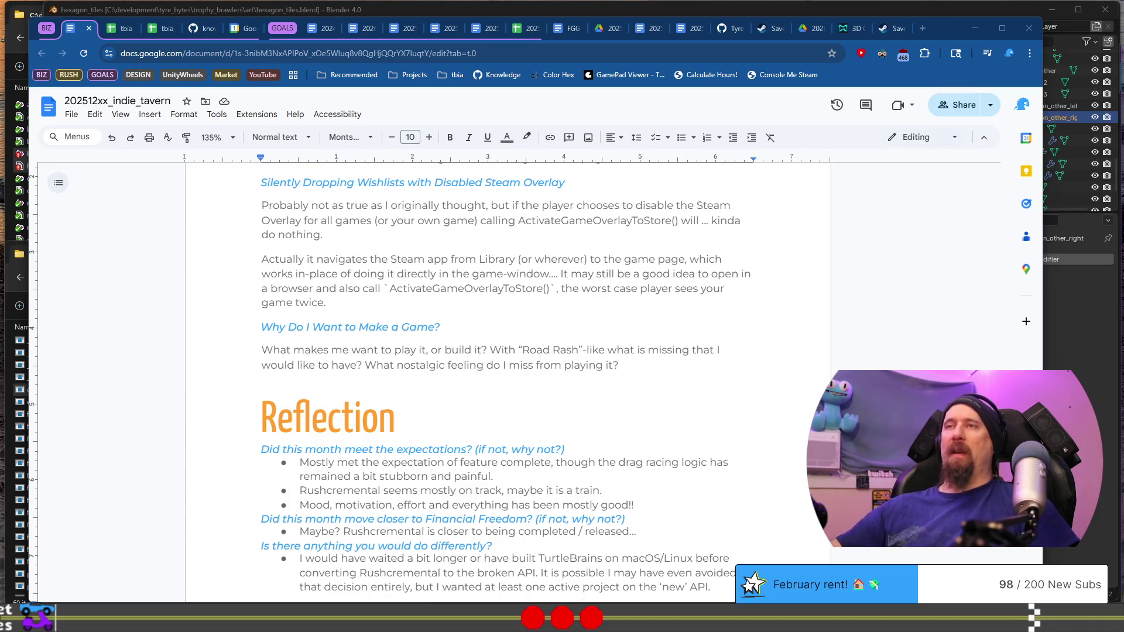
double_click(586, 380)
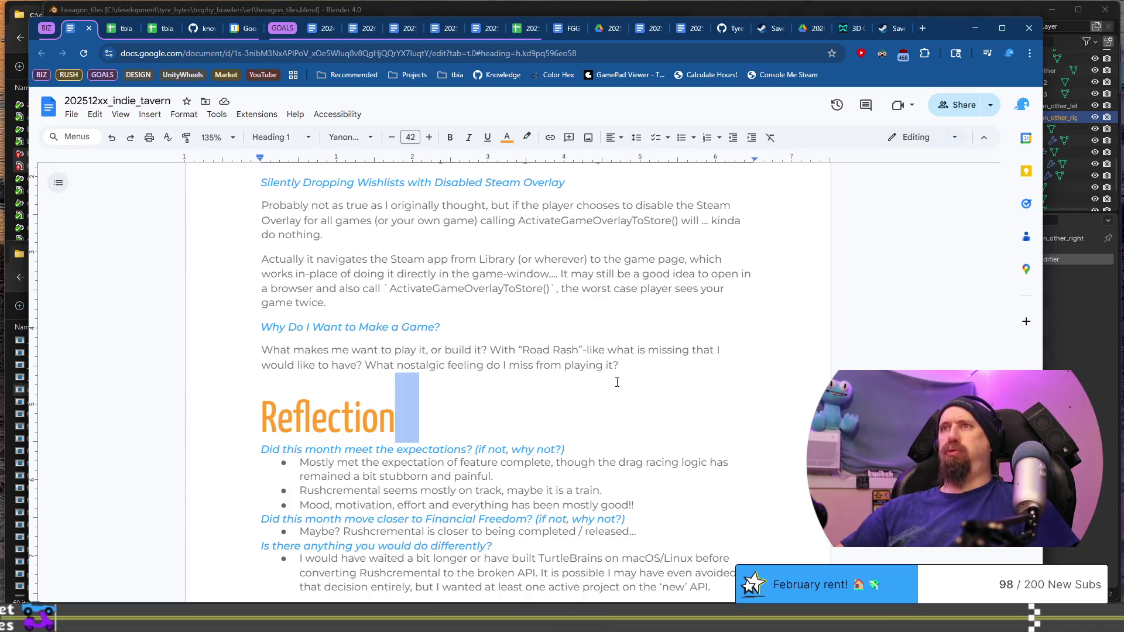
left_click(668, 379)
left_click(672, 363)
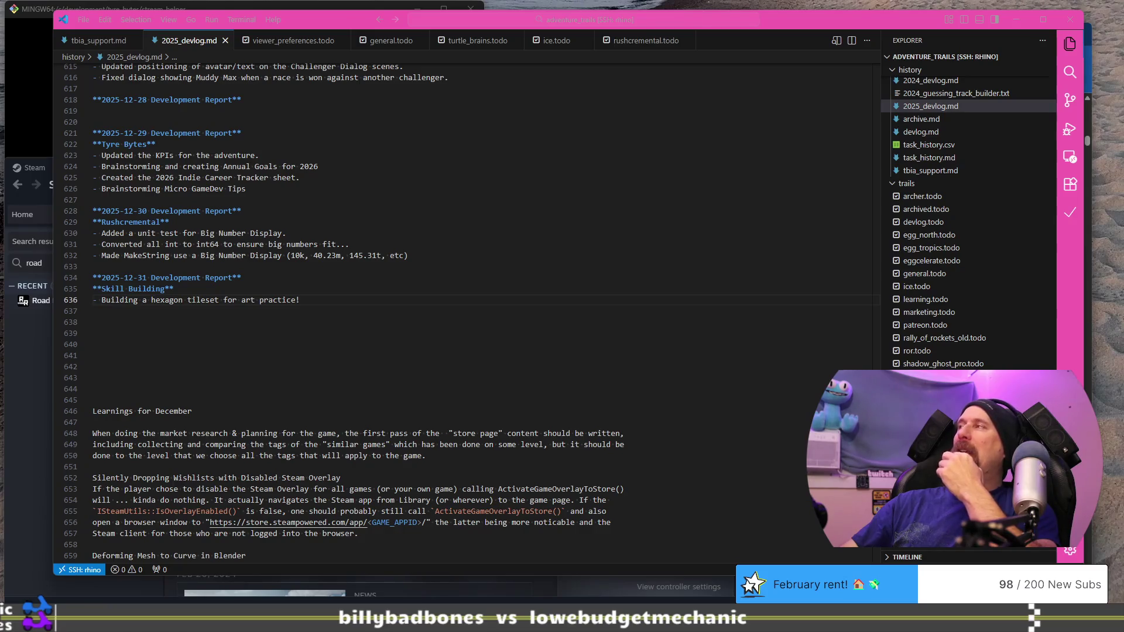
Review the December devlog notes in VS Code, then return to the reflection document.
key("alt+Tab")
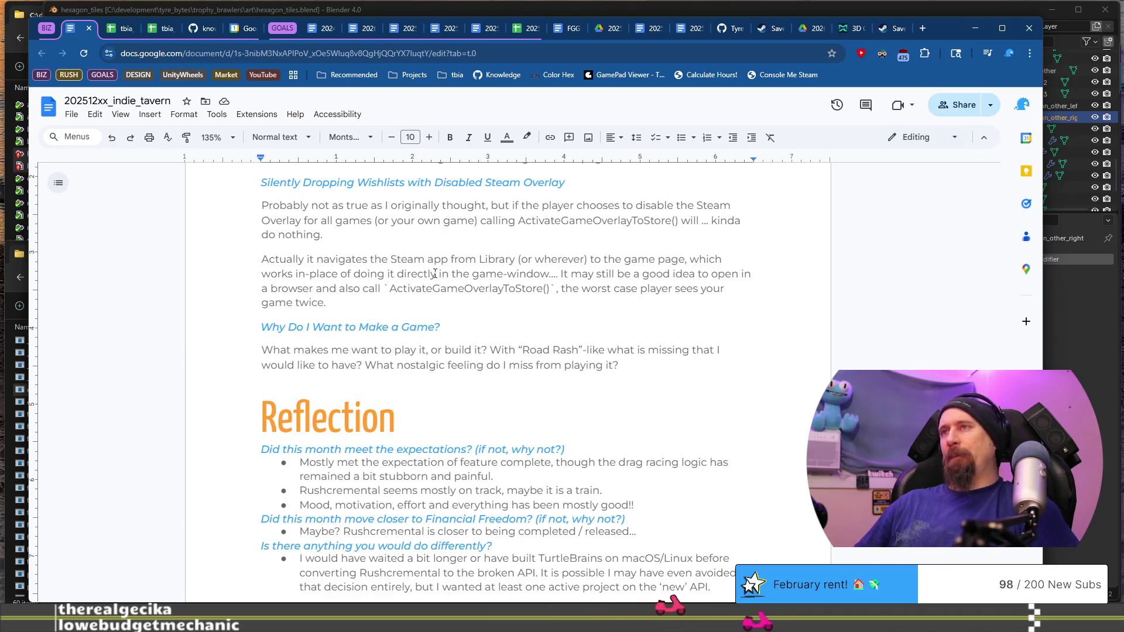
Start a 'Like in' sentence, dismissing the accidentally opened system prompt and help page.
type("Like in")
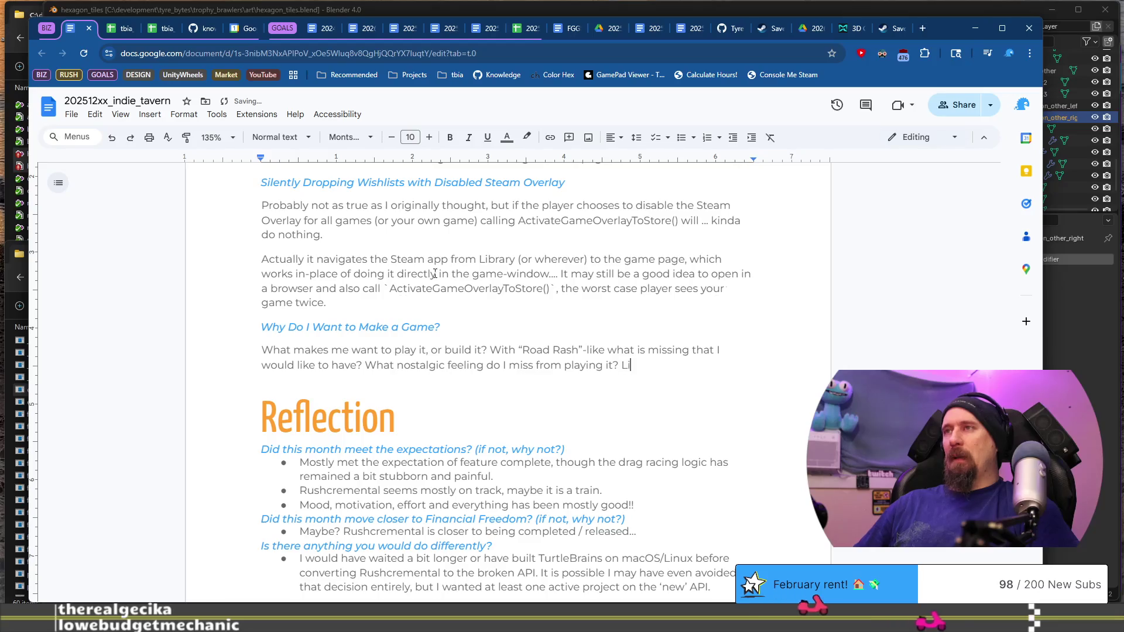
key("super+r")
key("Escape")
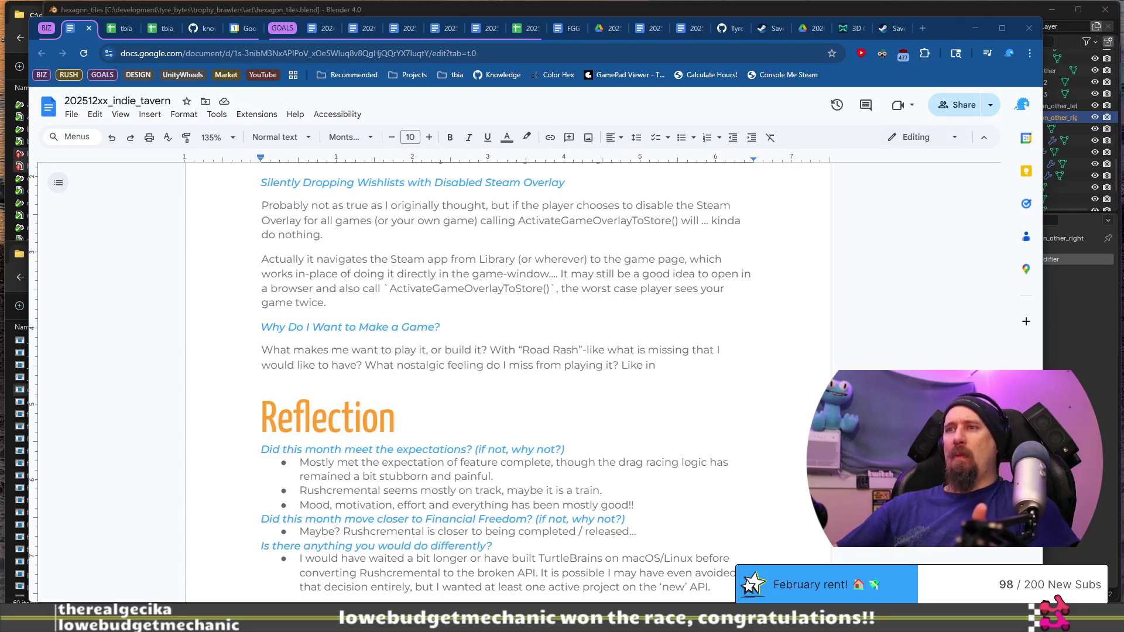
key("F1")
key("alt+F4")
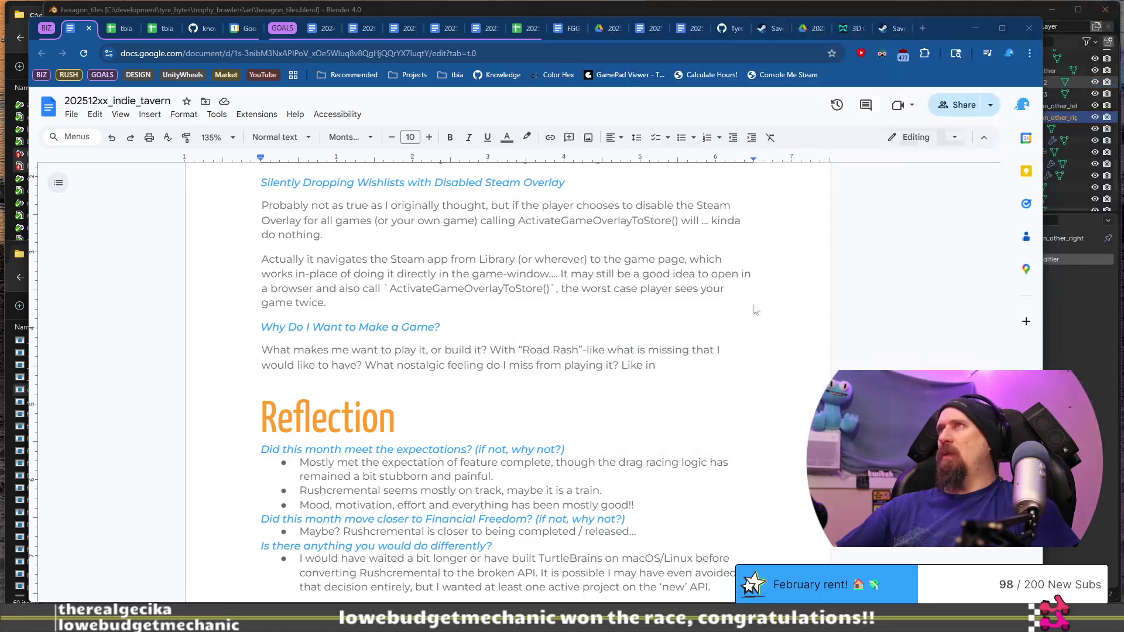
left_click(689, 359)
type("Road R")
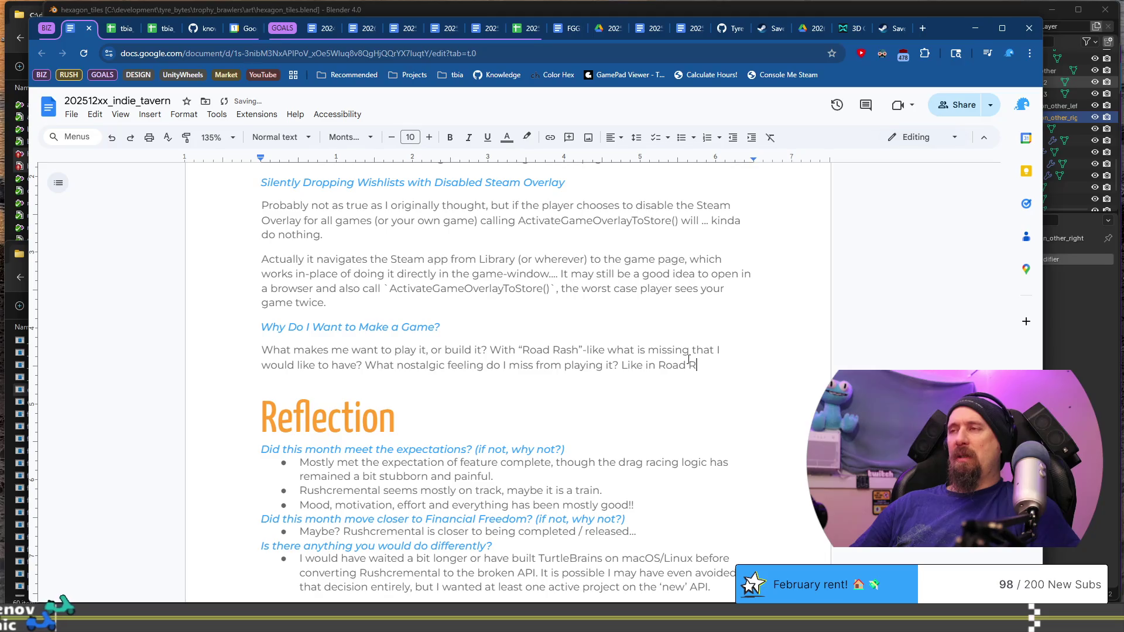
Finish it as 'Like in Road Rash the player felt the pain of falling off a motorcycle.'.
type("ash the player ")
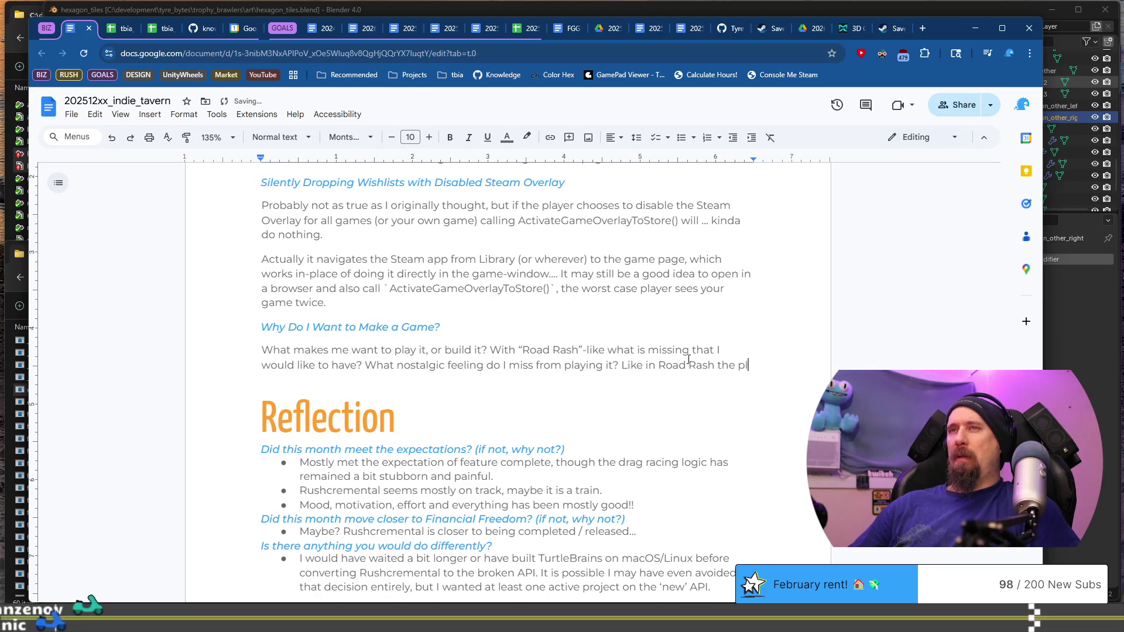
type("“fee")
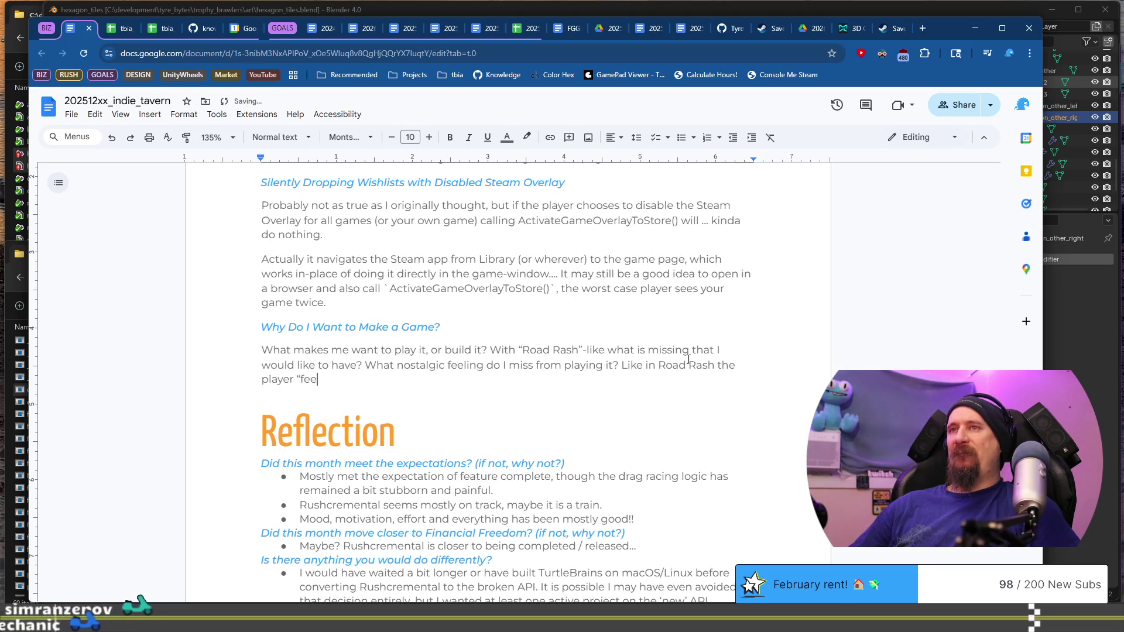
type("lt” the pa")
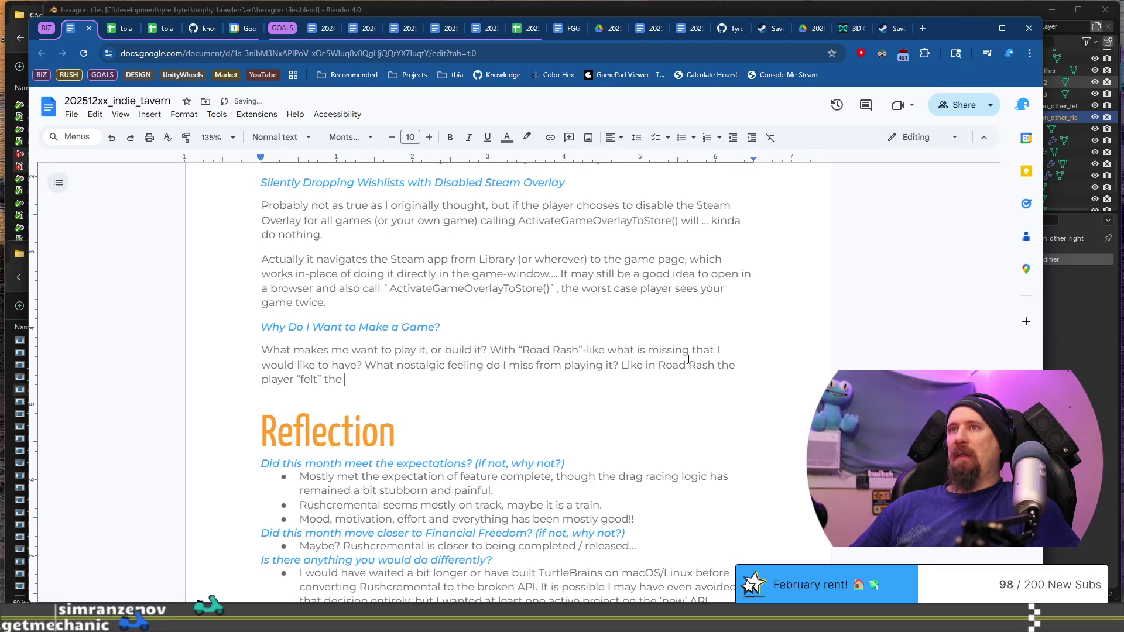
type("in of")
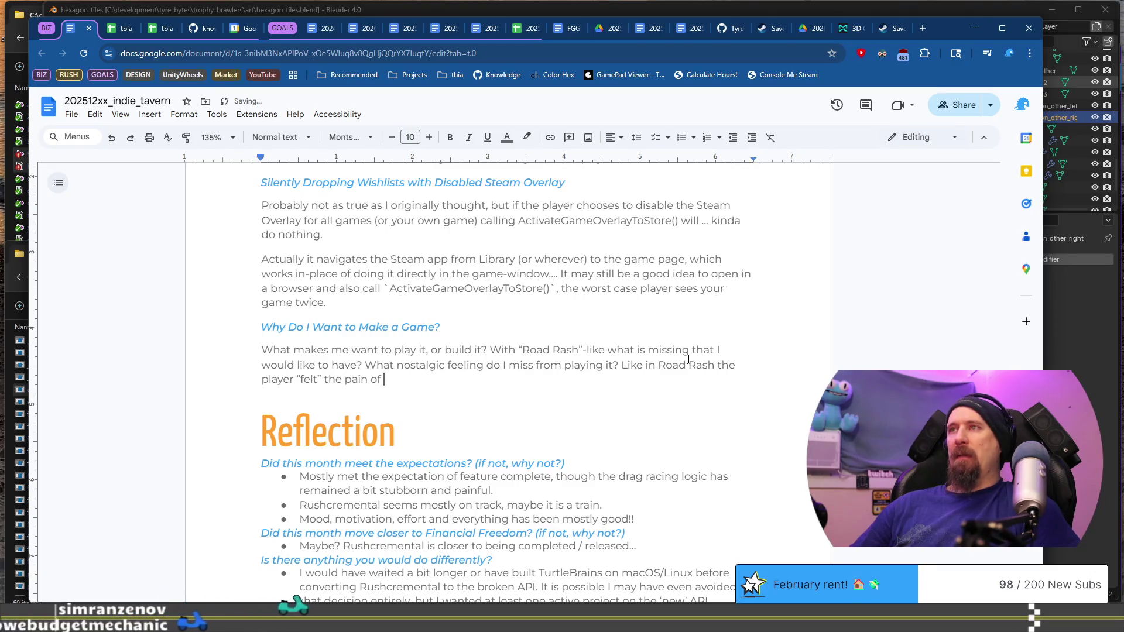
type(" falling ")
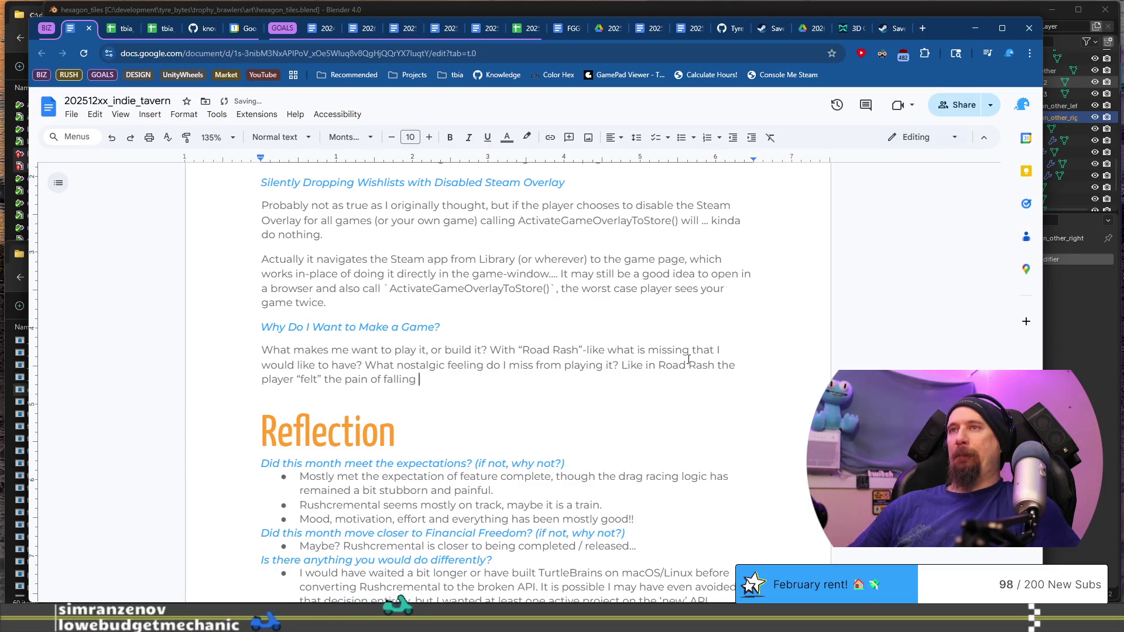
type("off a motor")
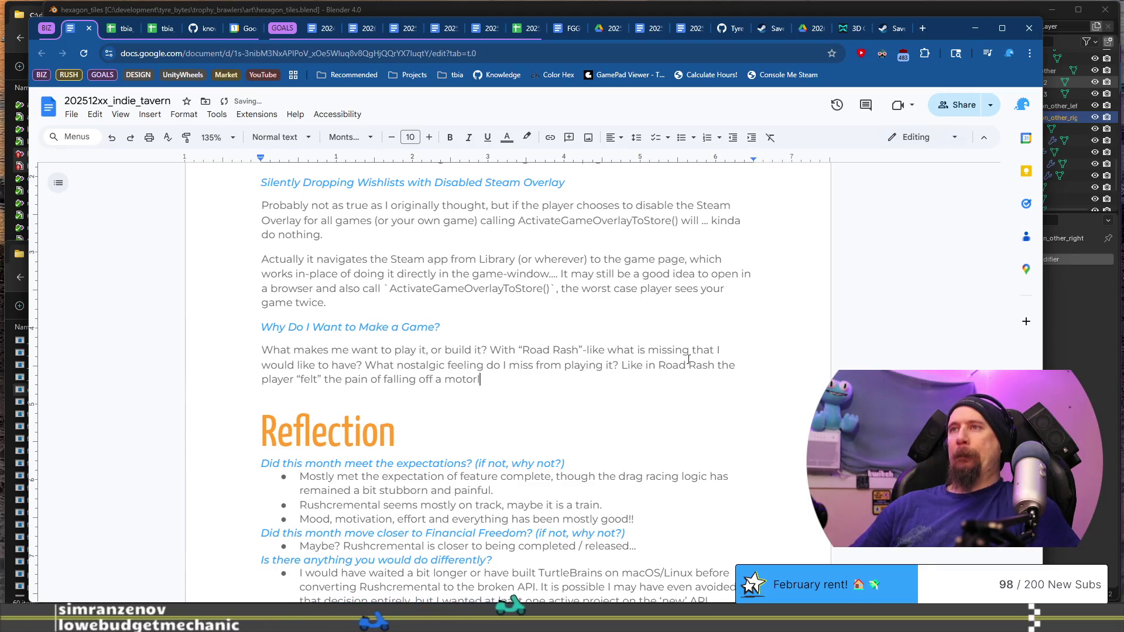
type("cycle")
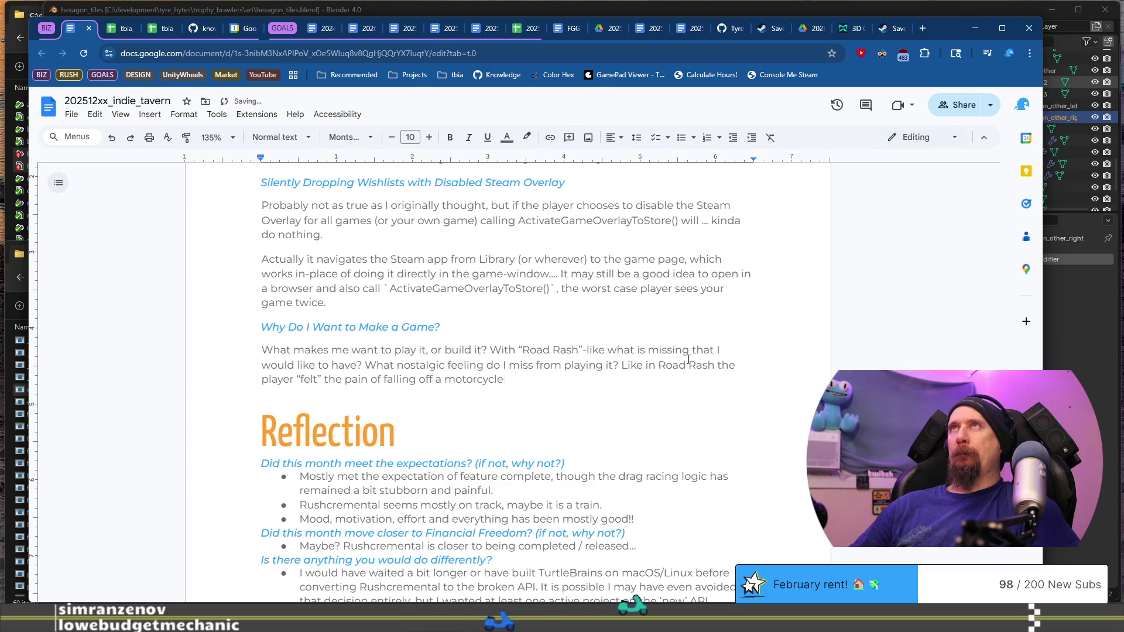
type(", missing f")
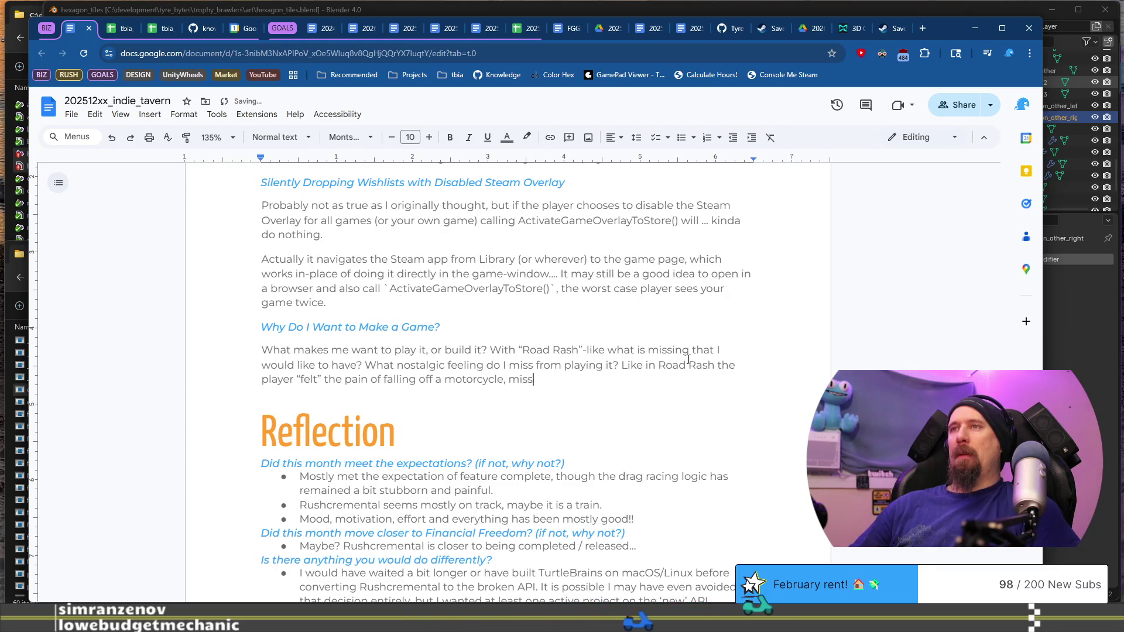
key("BackSpace")
key("BackSpace")
key("BackSpace")
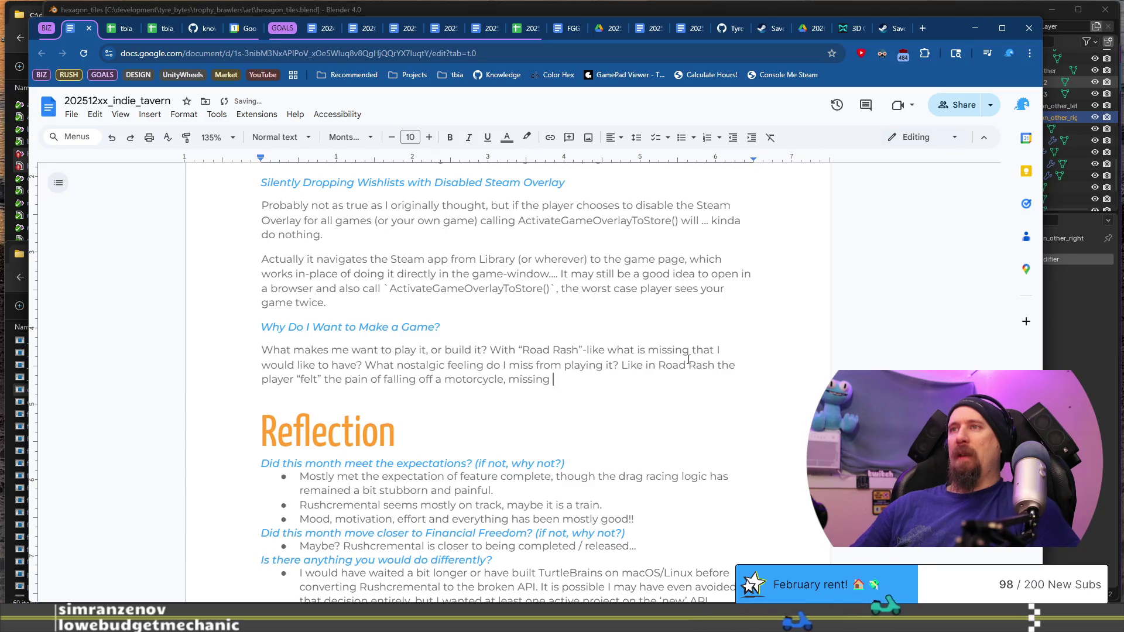
key("BackSpace")
type(".")
key("Down")
key("Down")
key("Down")
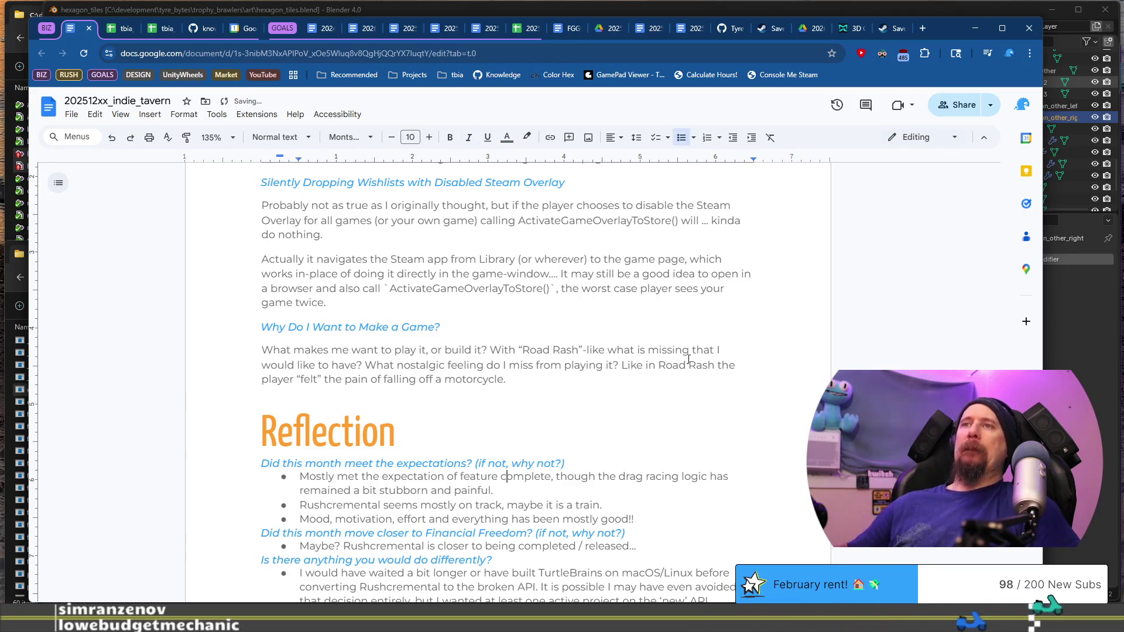
scroll(547, 422, "up", 3)
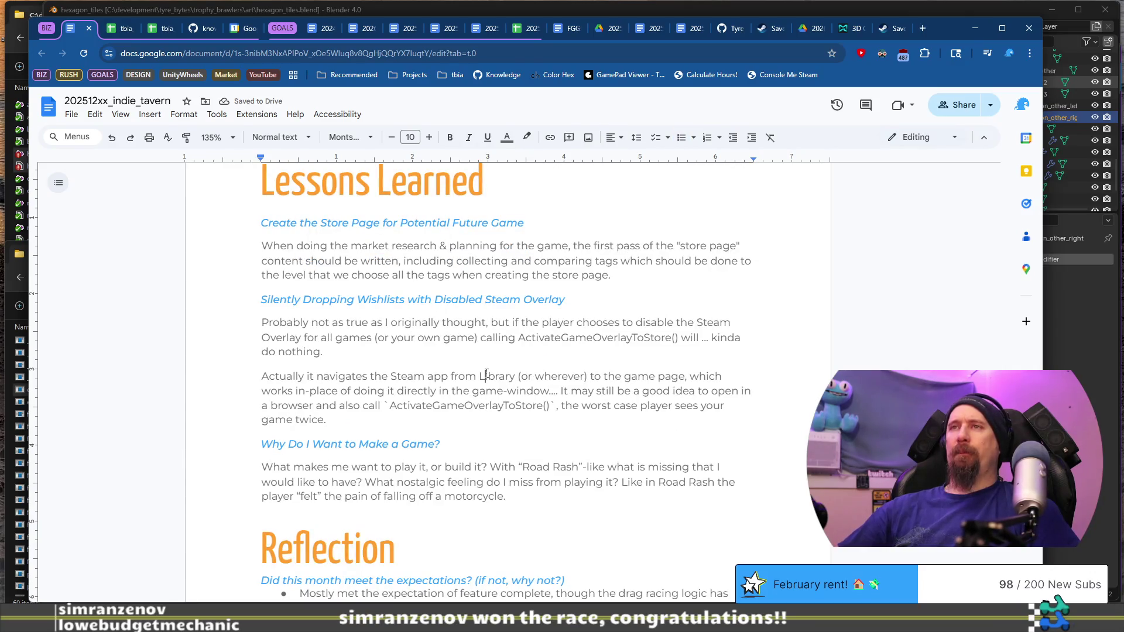
Wrap the 'Actually it navigates…' note in parentheses, make it 8 pt italic, and add an empty line.
type("(")
key("Down")
key("Down")
key("Down")
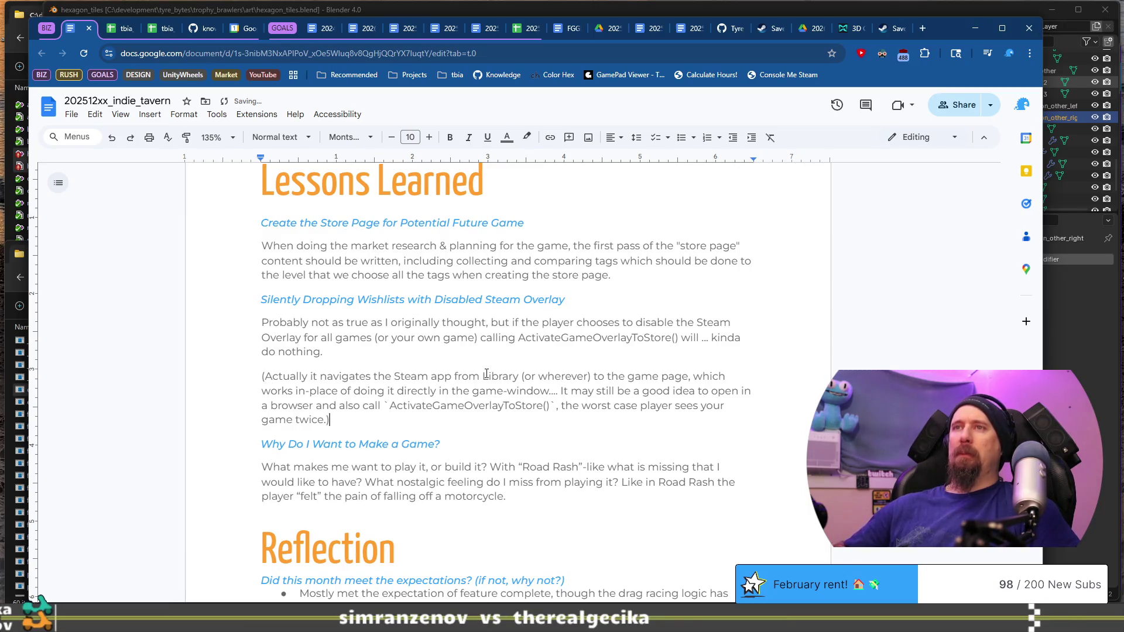
key("Return")
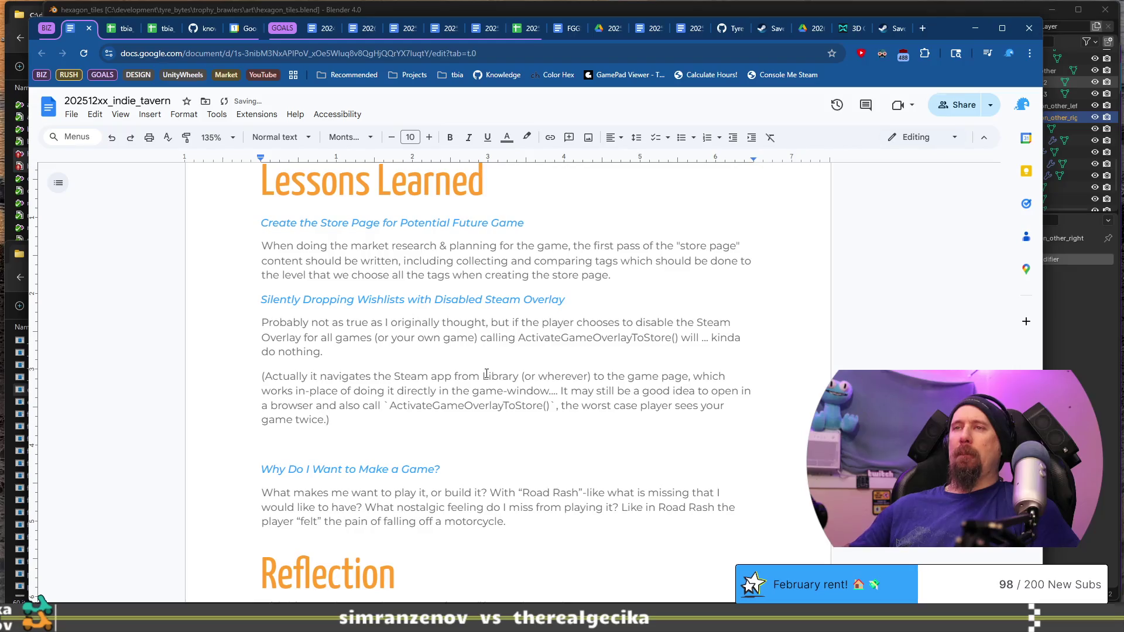
key("shift+Up")
key("shift+Up")
key("shift+Up")
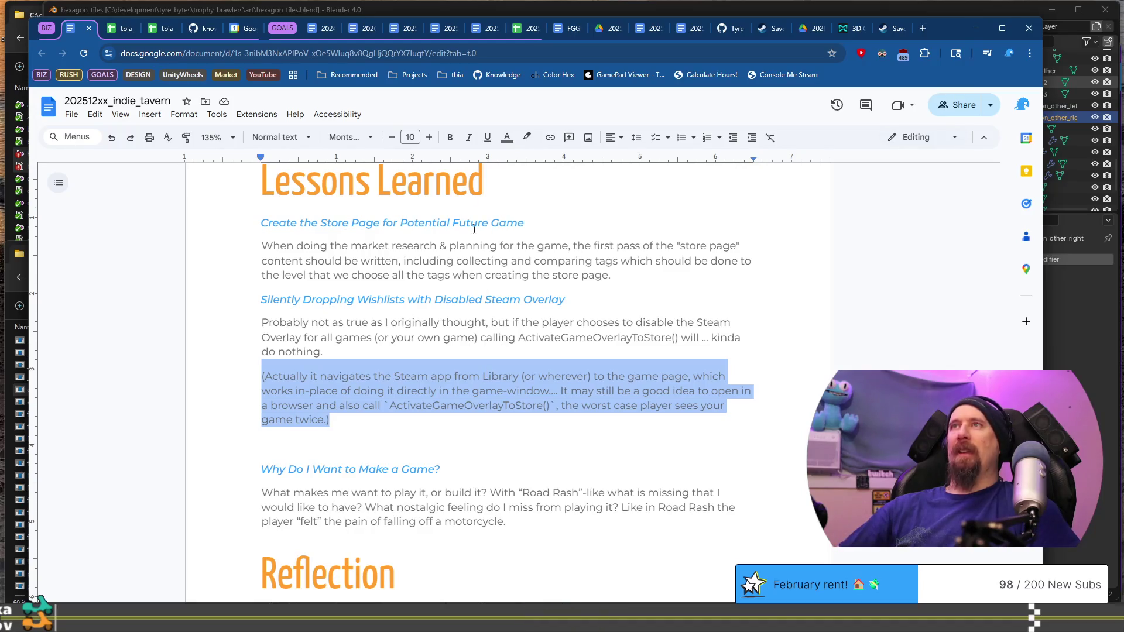
left_click(398, 137)
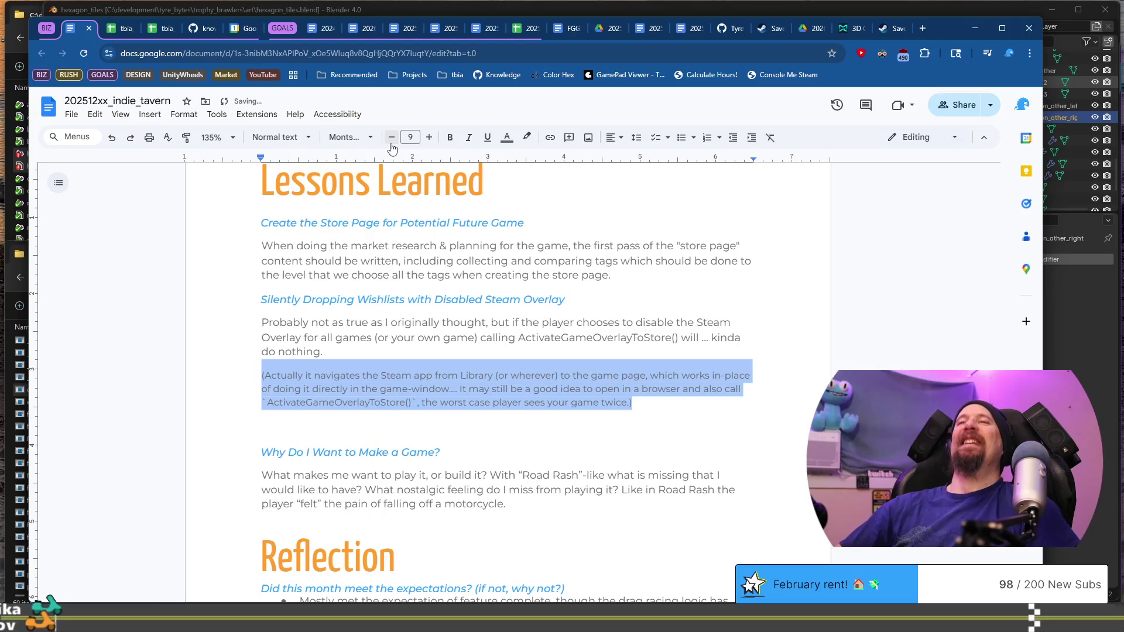
left_click(392, 138)
key("ctrl+i")
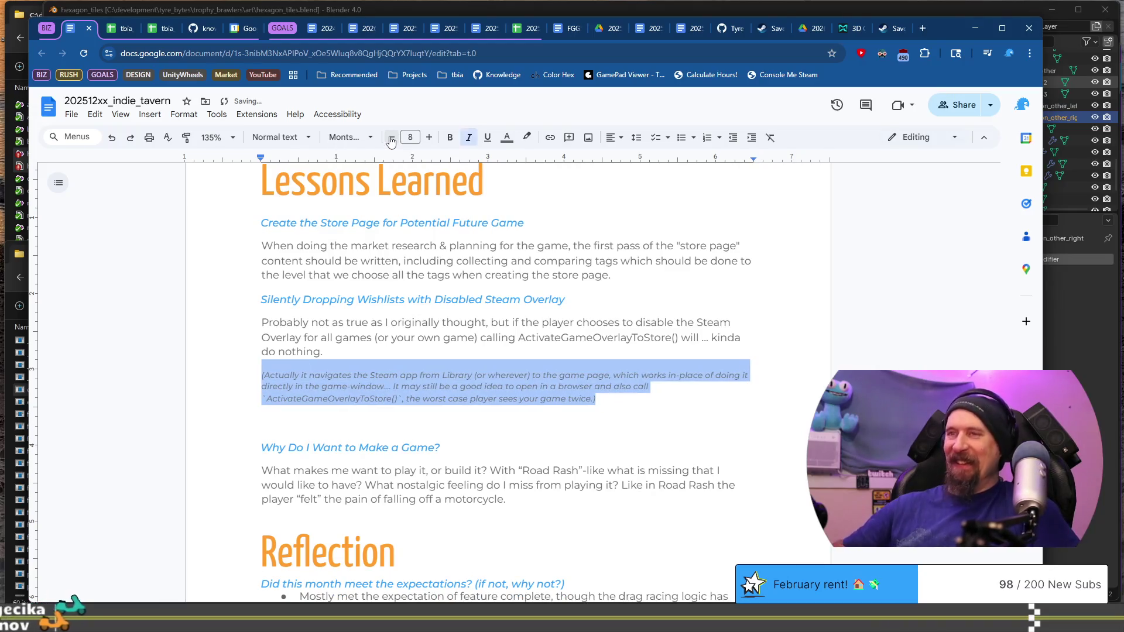
key("Down")
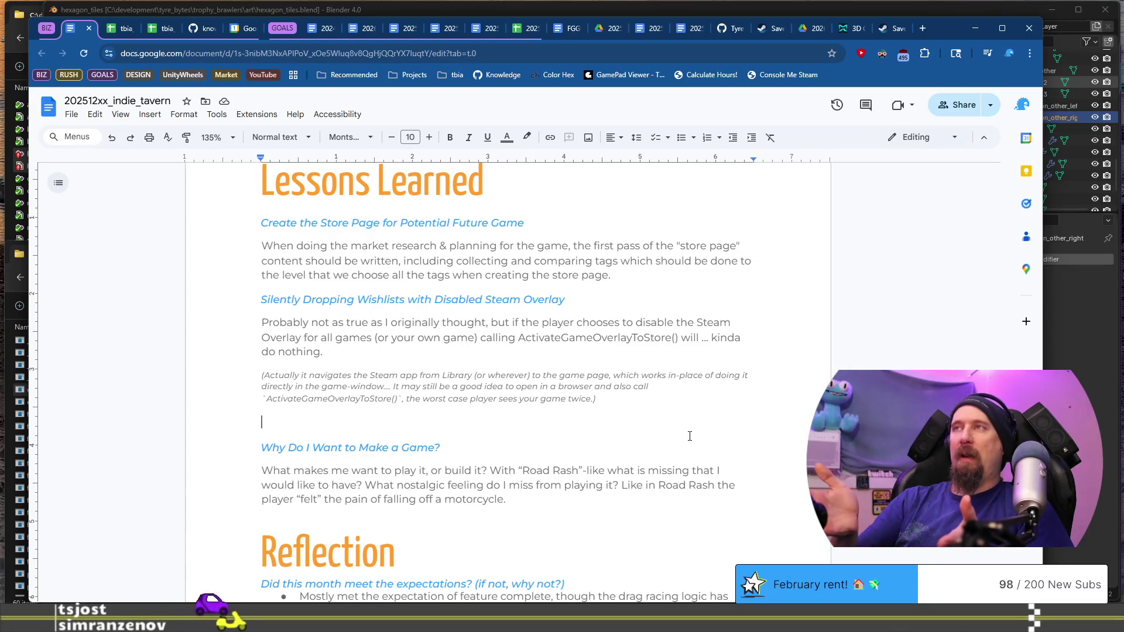
Copy the 'Why Do I Want to Make a Game?' heading onto the blank line directly above it.
left_click(690, 437)
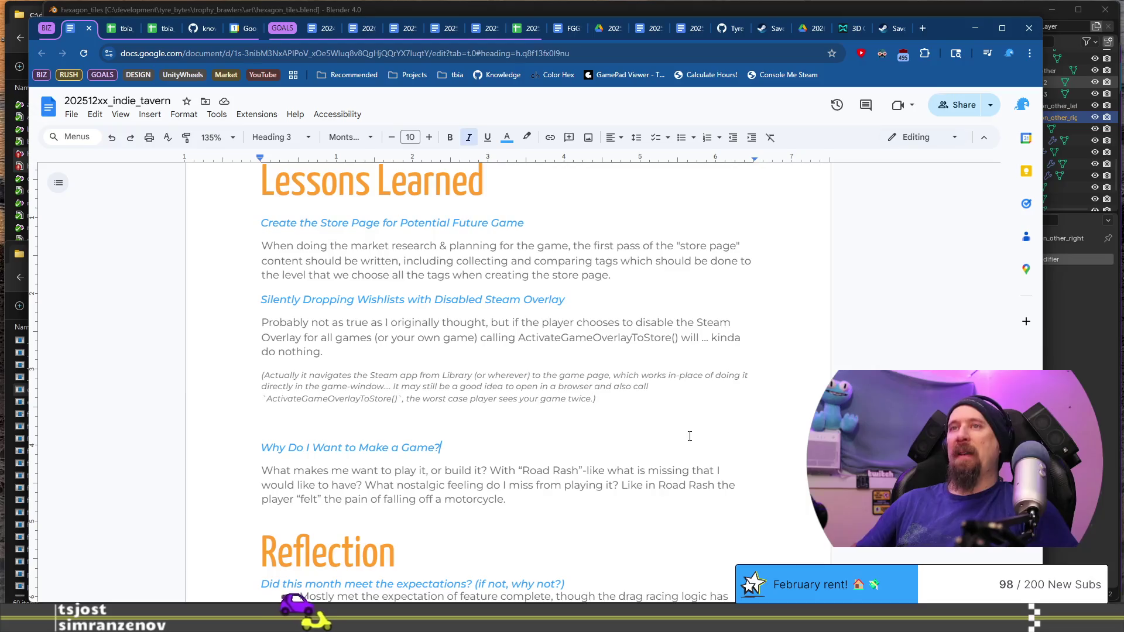
key("shift+Home")
key("ctrl+c")
key("Up")
key("ctrl+v")
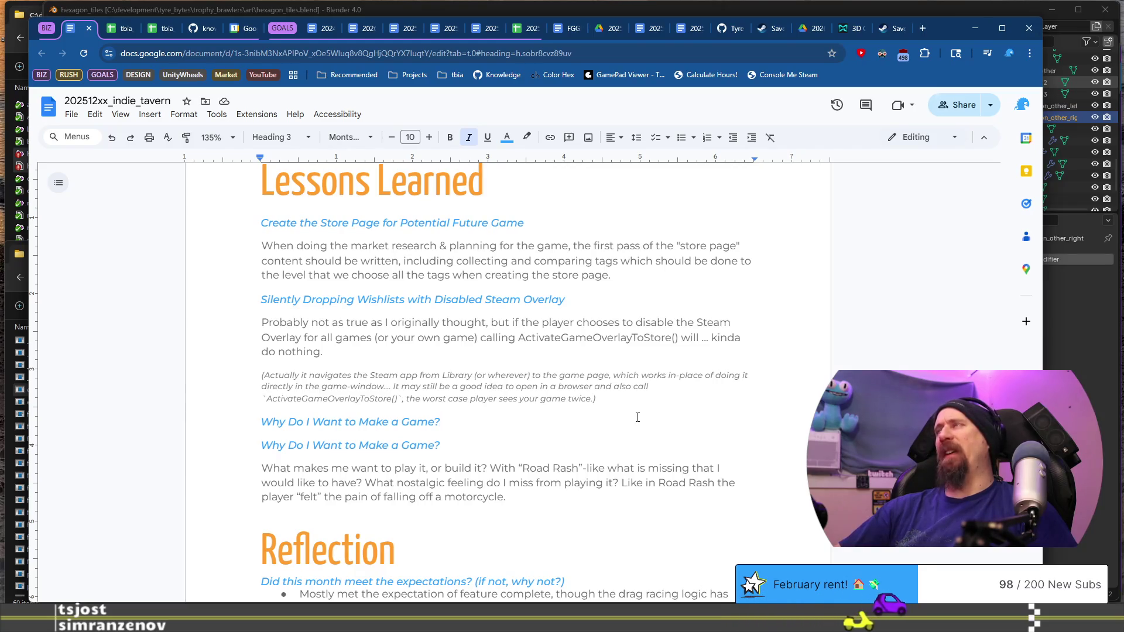
scroll(625, 402, "down", 1)
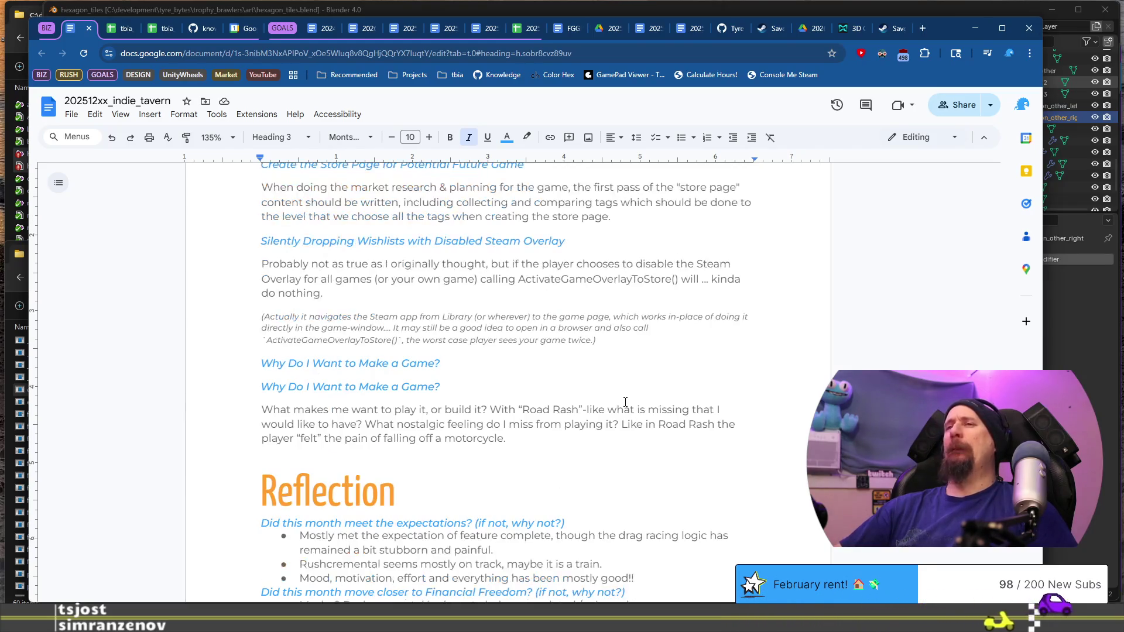
key("alt+Tab")
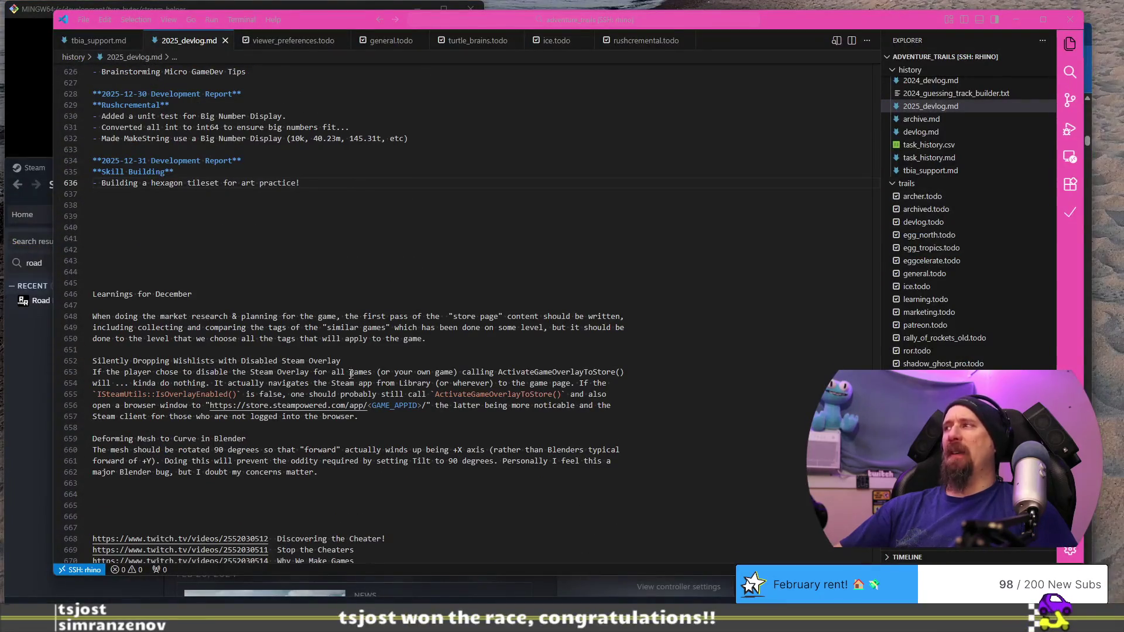
Cut the store-page and wishlist learnings from December's notes in 2025_devlog.md.
scroll(373, 352, "down", 1)
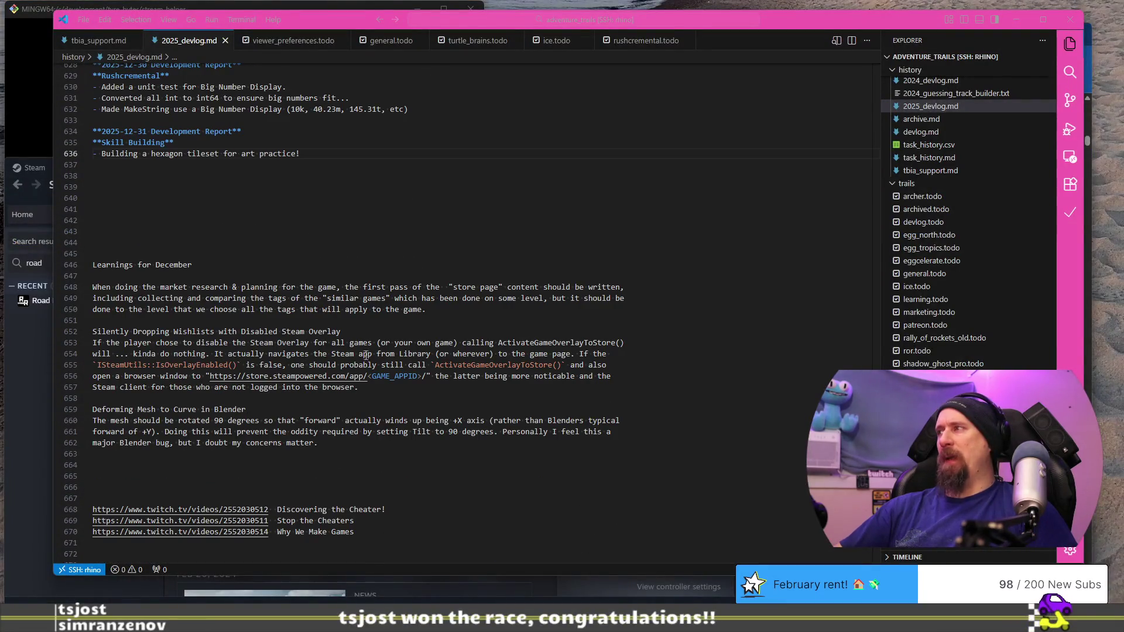
left_click(175, 286)
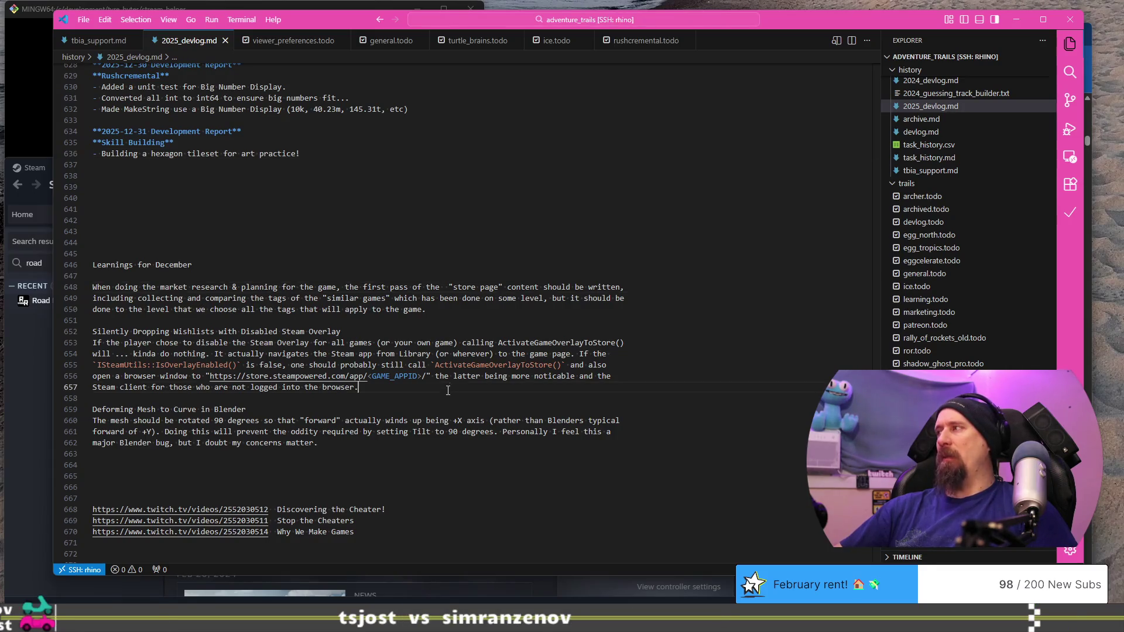
left_click(474, 275, "shift")
key("ctrl+x")
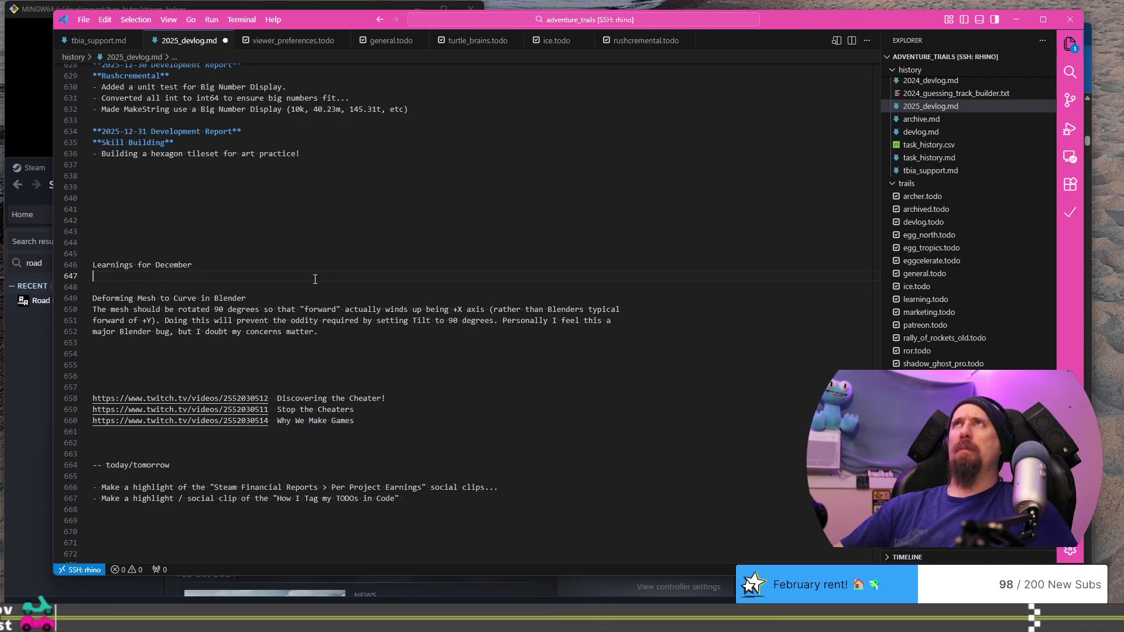
Select the Blender mesh paragraph and return to the reflection doc.
left_click(367, 311, "shift")
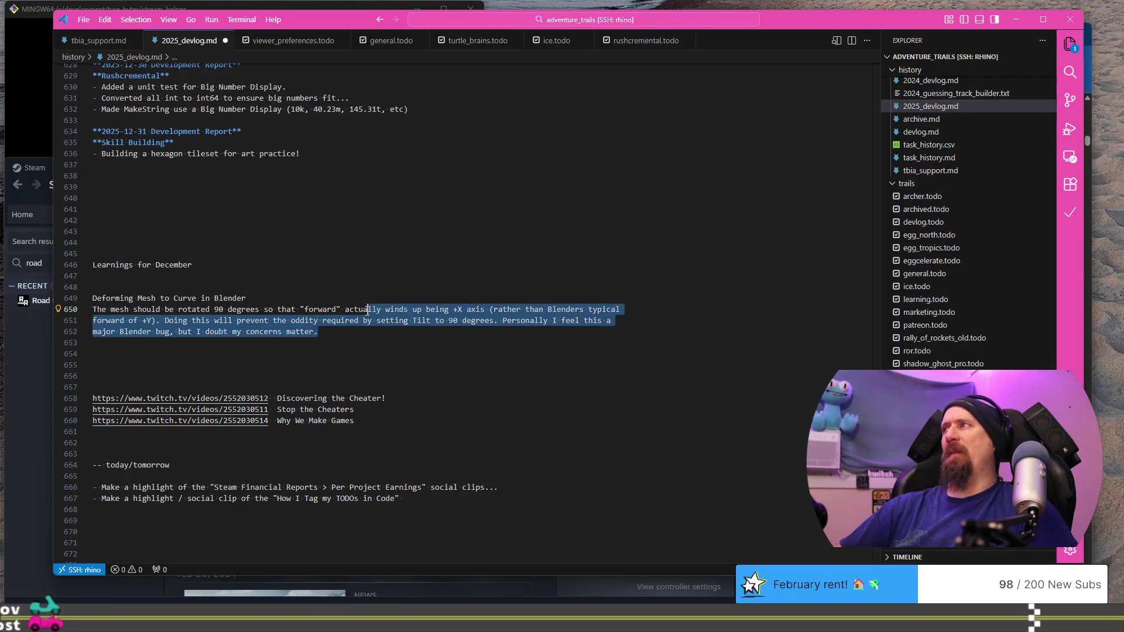
key("shift+Home")
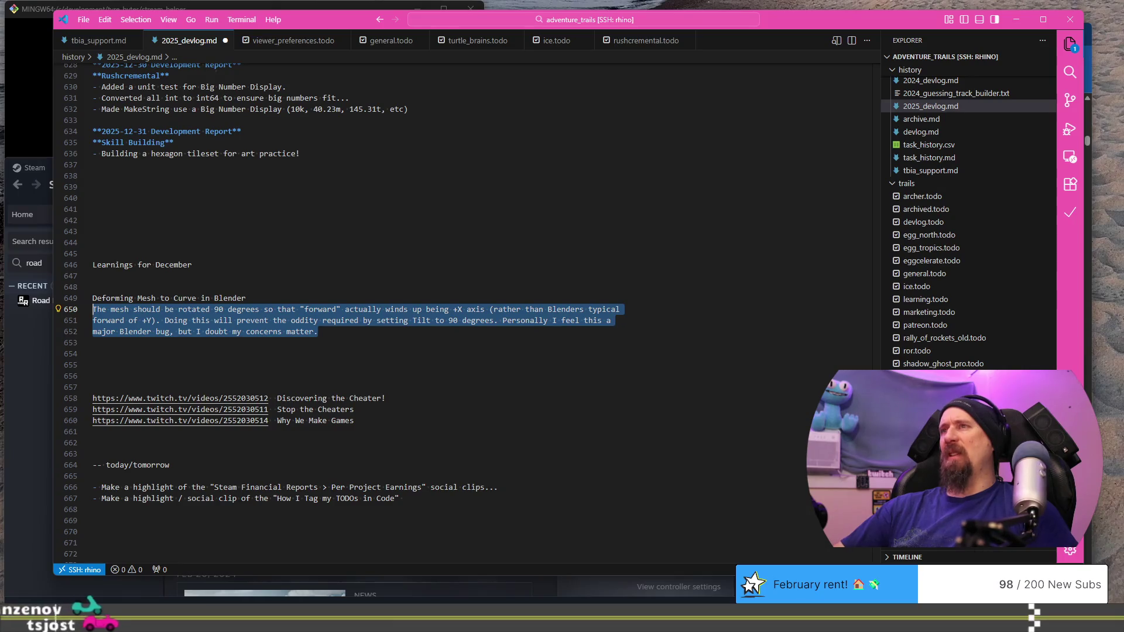
key("alt+Tab")
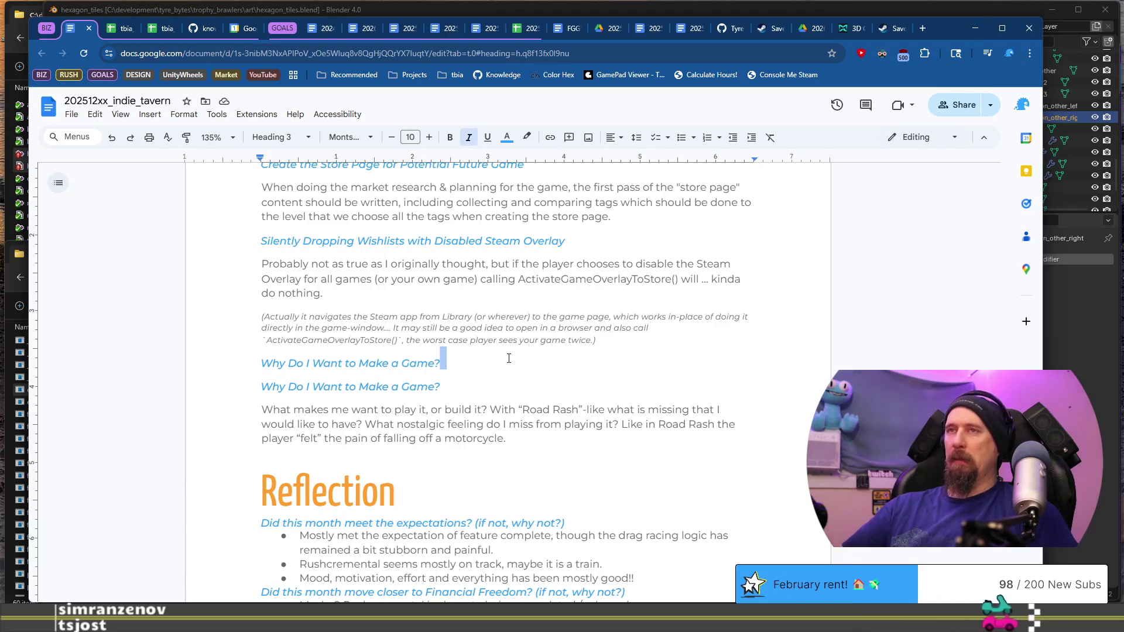
Paste the Blender mesh paragraph below the copied heading and rejoin its broken lines.
key("Return")
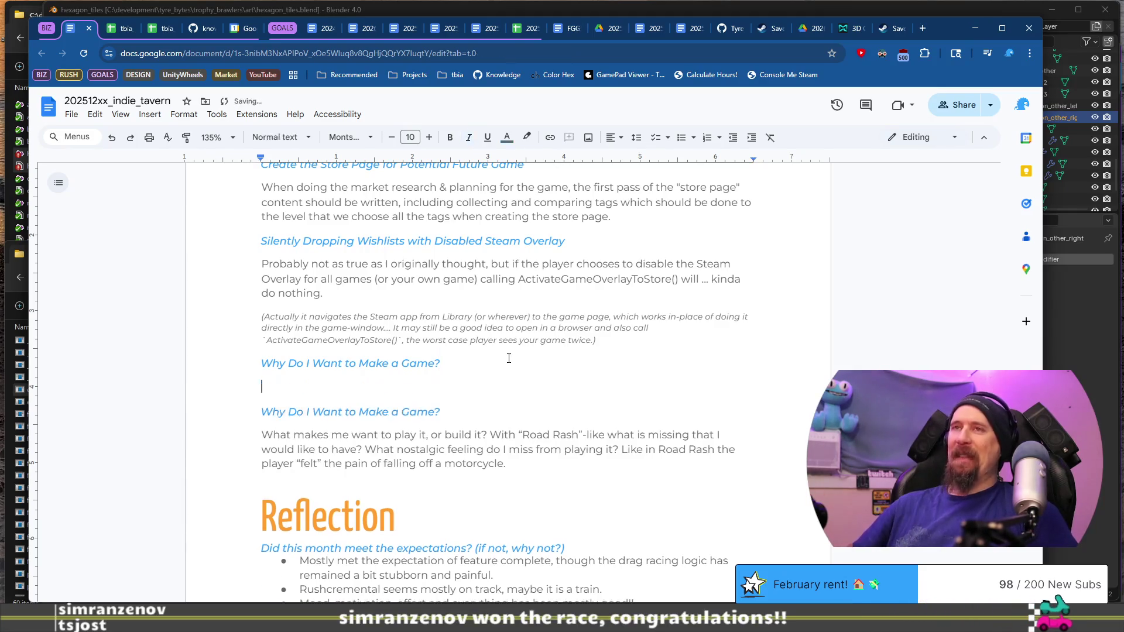
key("ctrl+v")
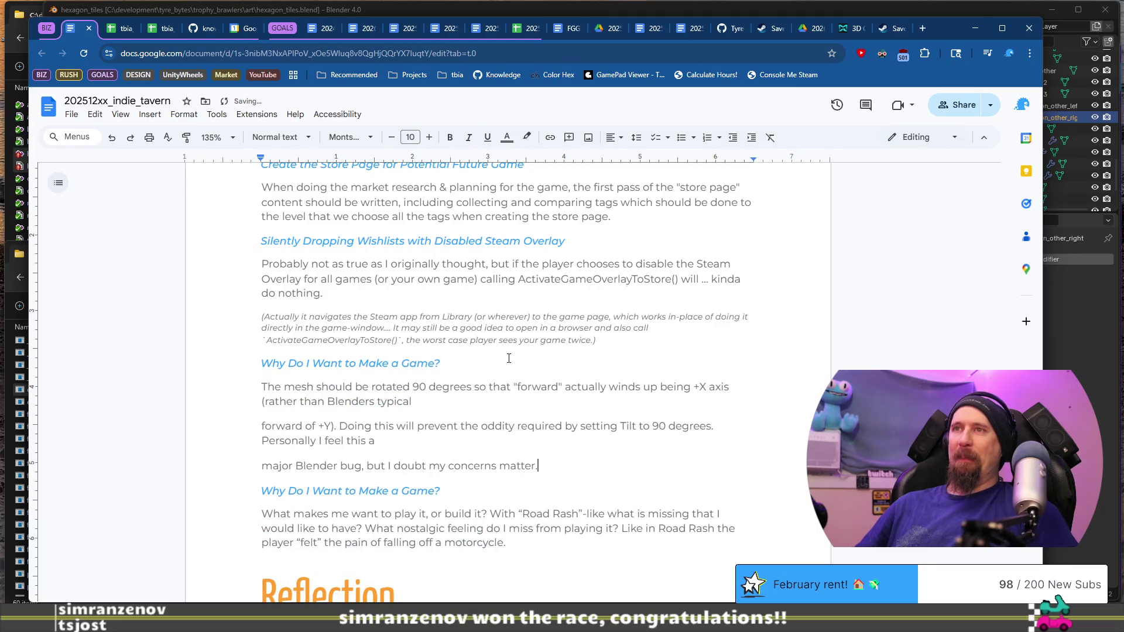
key("BackSpace")
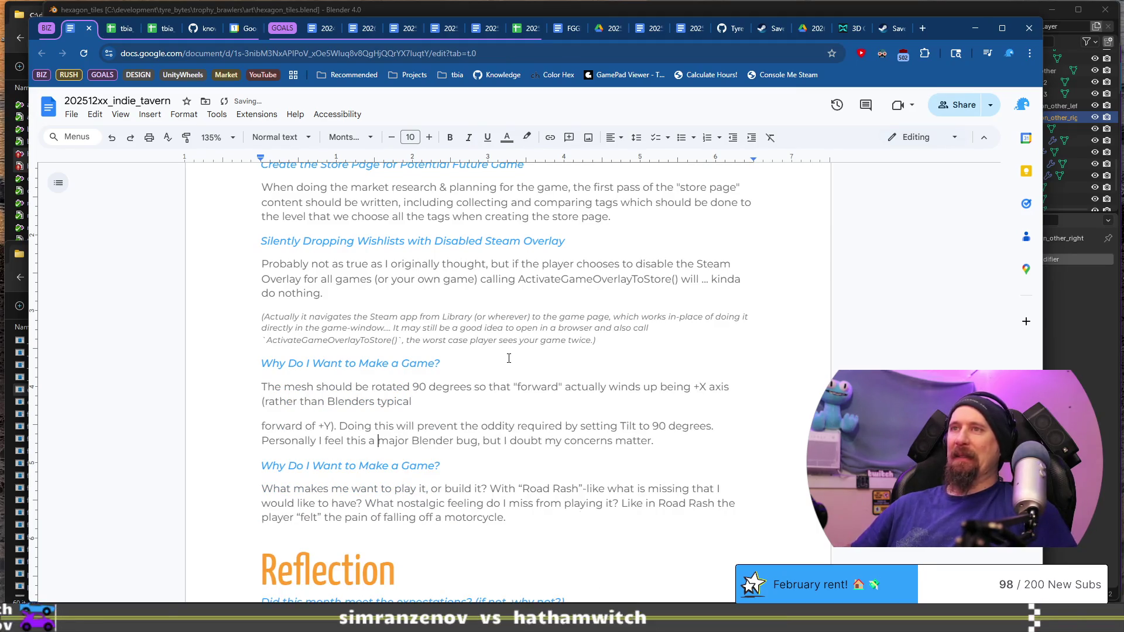
key("BackSpace")
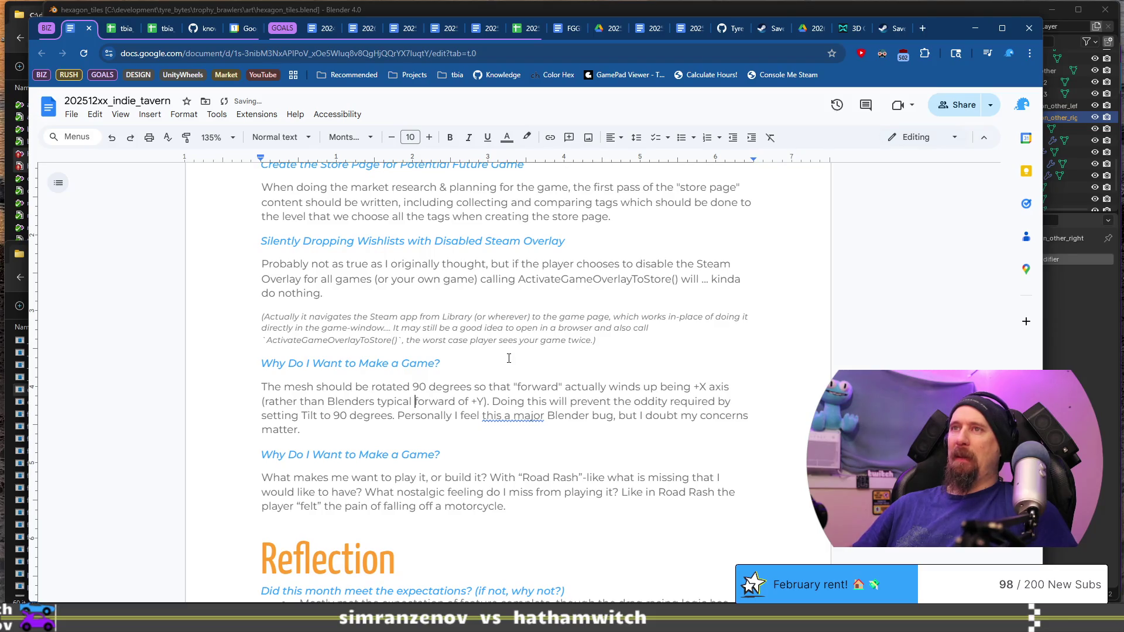
Retitle the copied heading 'Blender Coordinates with Pathing to Curve!!'.
key("Up")
key("Up")
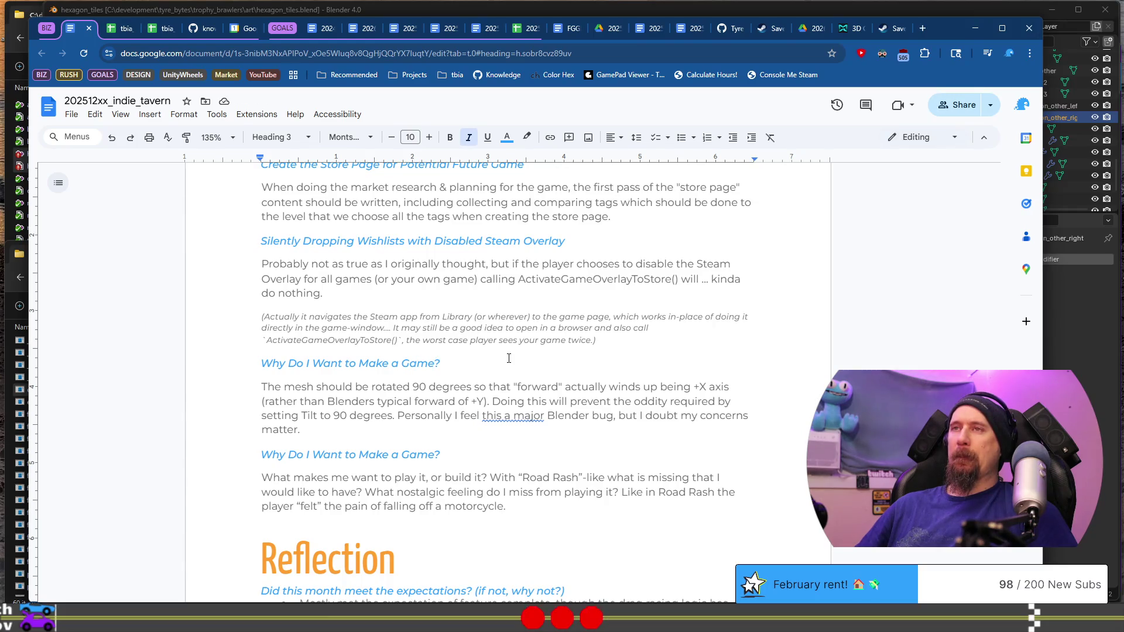
key("shift+Home")
type("Blender Coordinat")
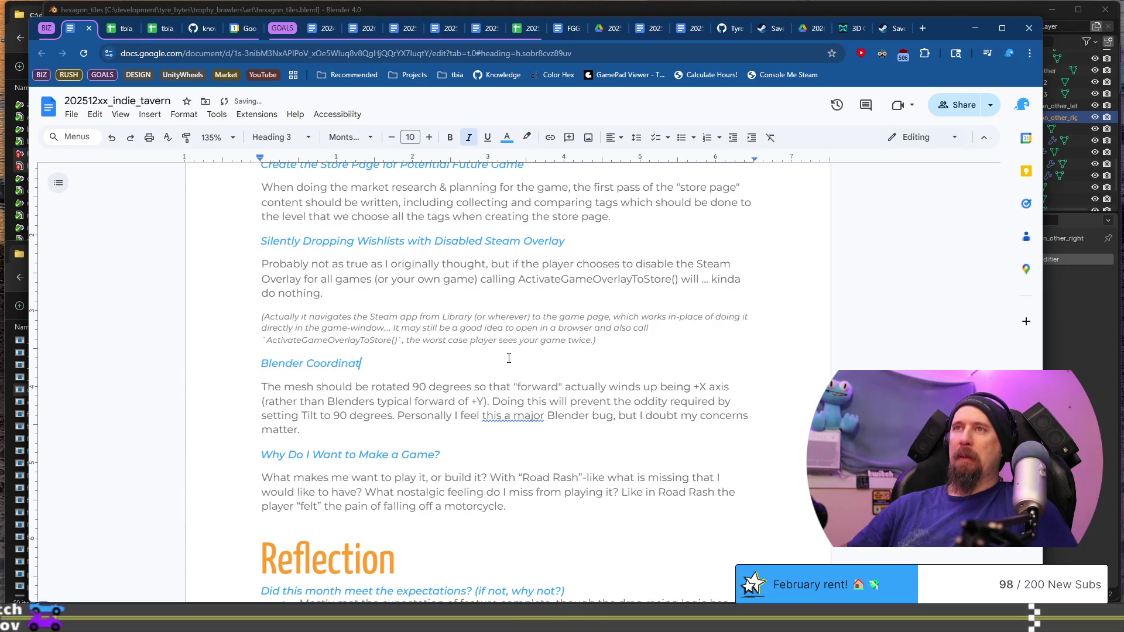
type("es with ")
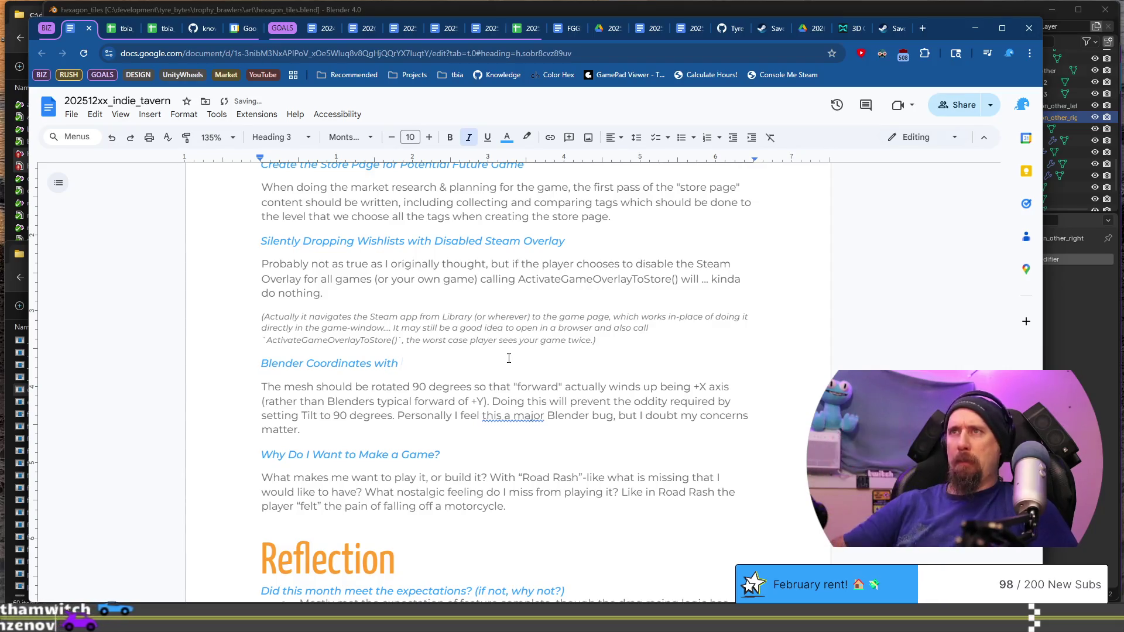
type("Path")
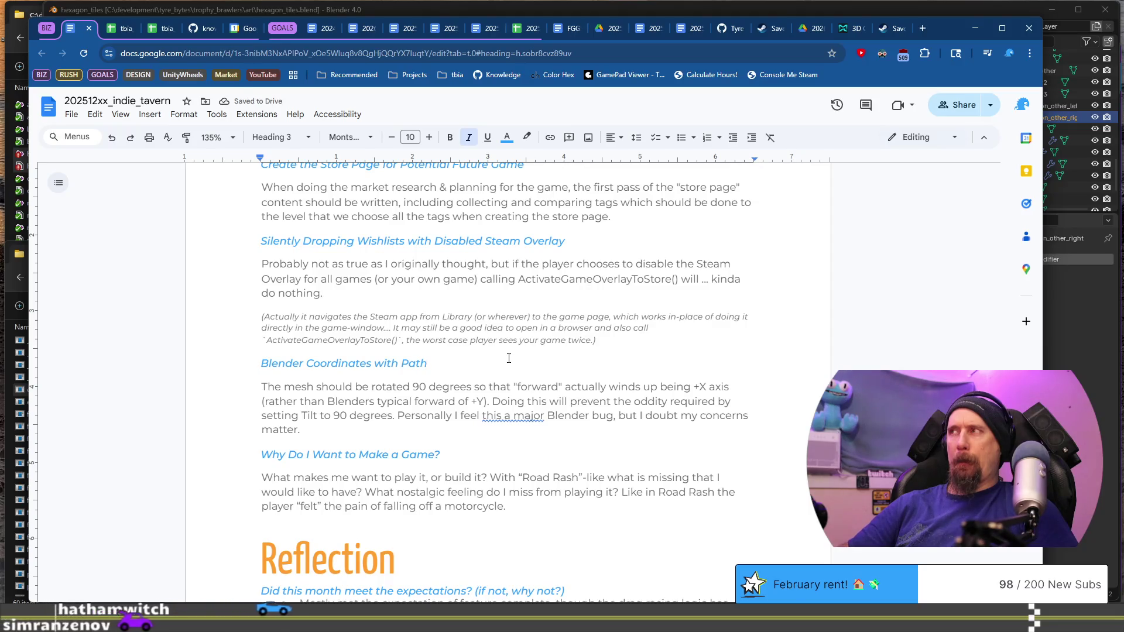
type("ing to Cur")
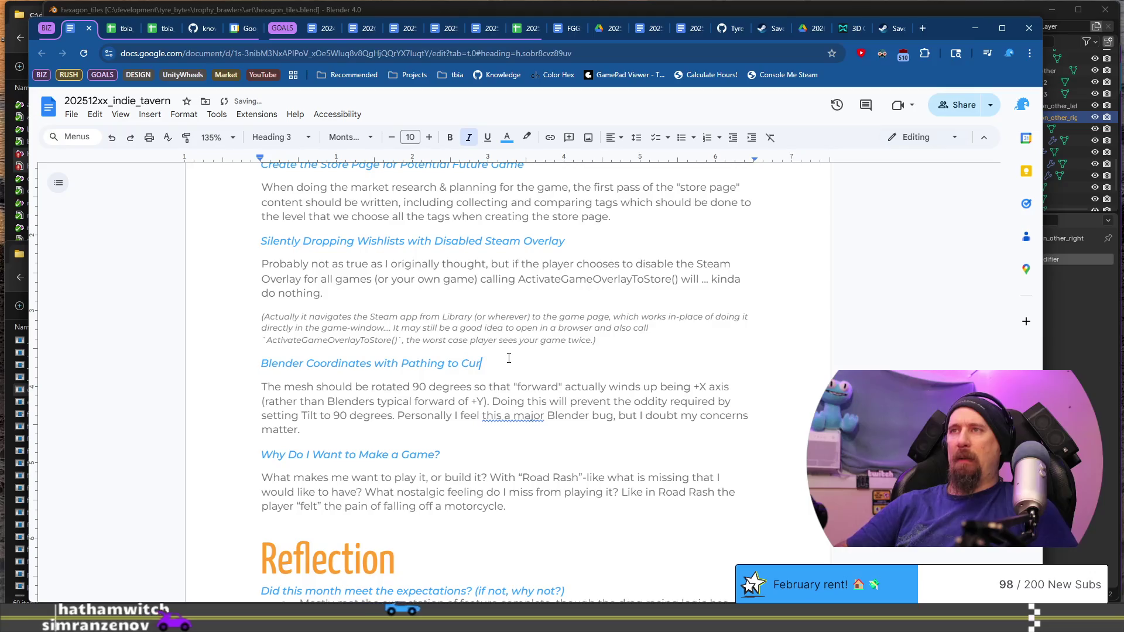
type("ve!!")
Select the closing words of the Blender paragraph.
key("Down")
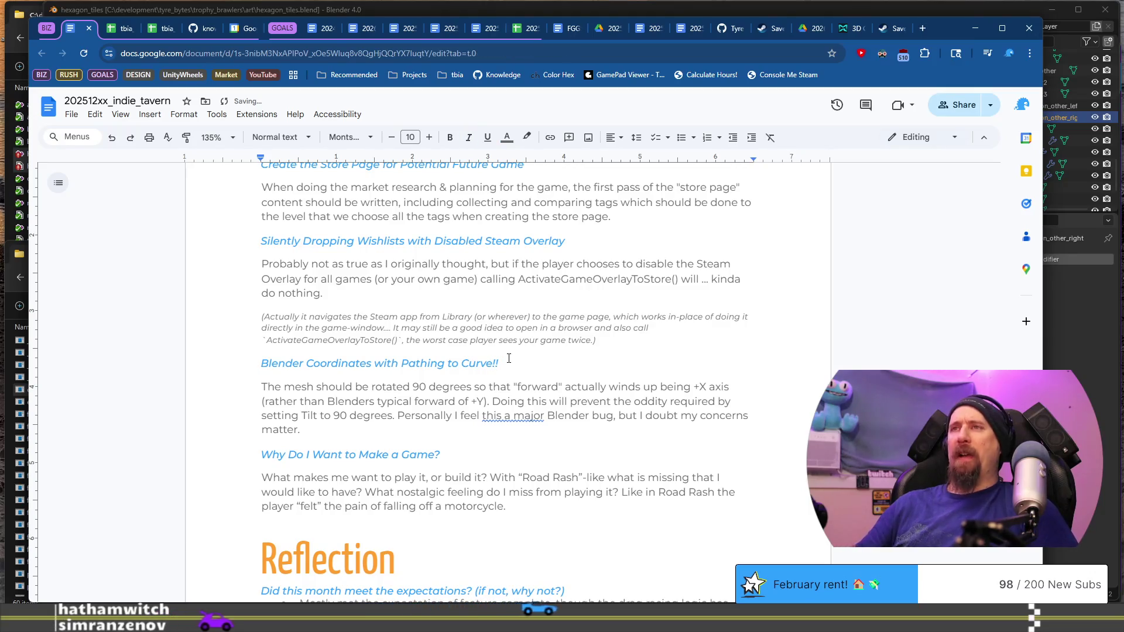
key("Down")
key("Down")
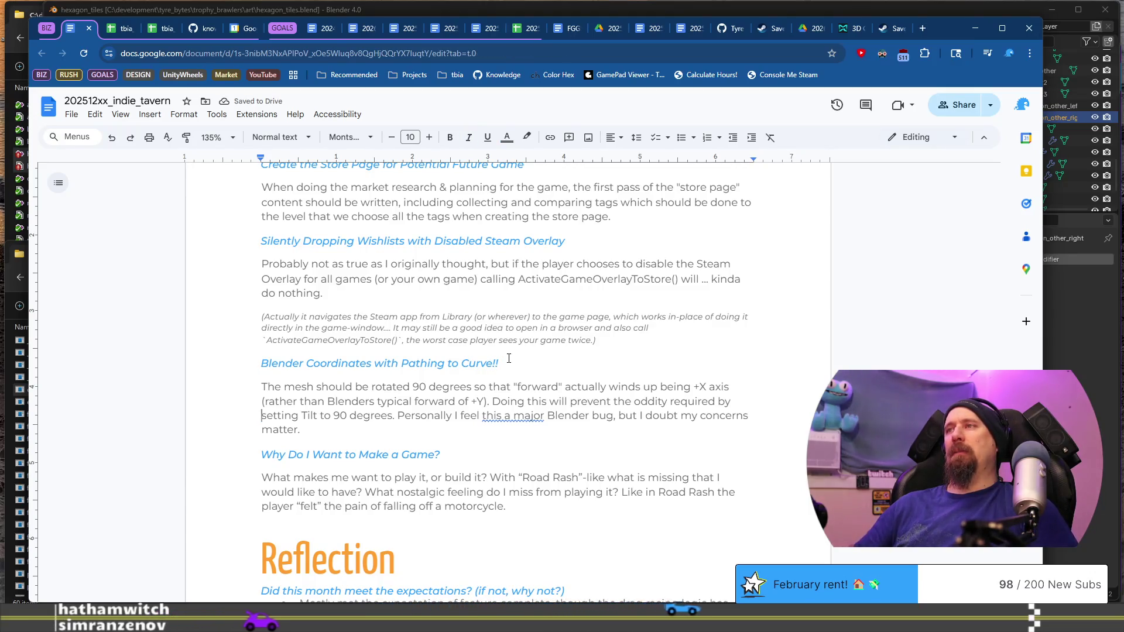
key("End")
key("ctrl+shift+Left")
key("ctrl+shift+Left")
key("ctrl+shift+Left")
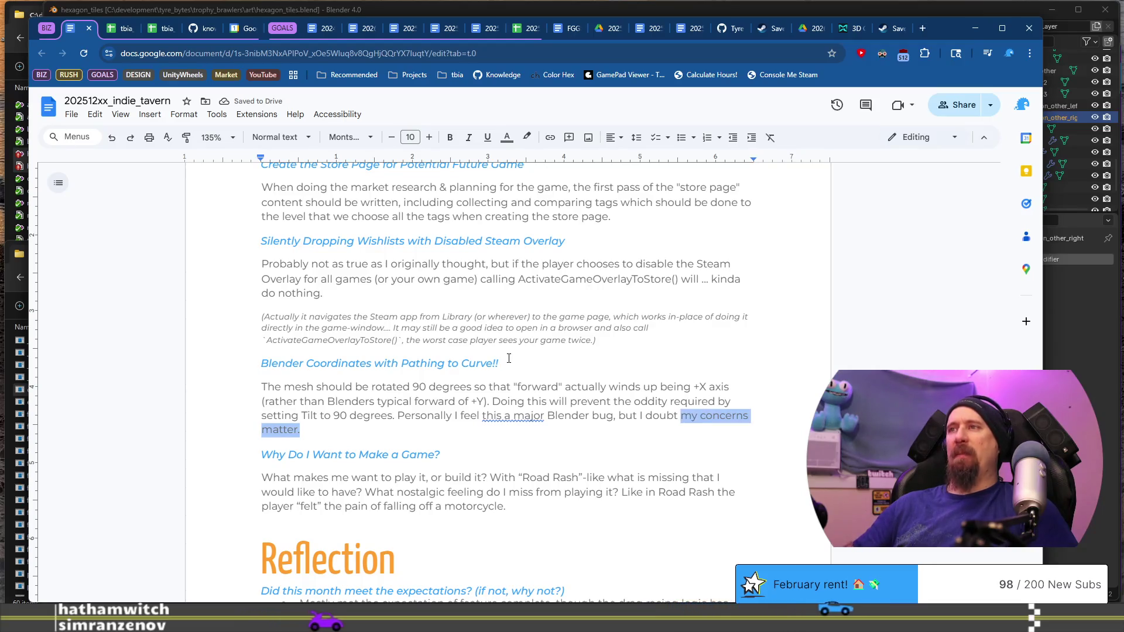
Italicize the 'Personally I feel…' aside, shrink it to size 8, and correct it to 'this is a major'.
key("ctrl+shift+Left")
key("ctrl+shift+Left")
key("ctrl+shift+Left")
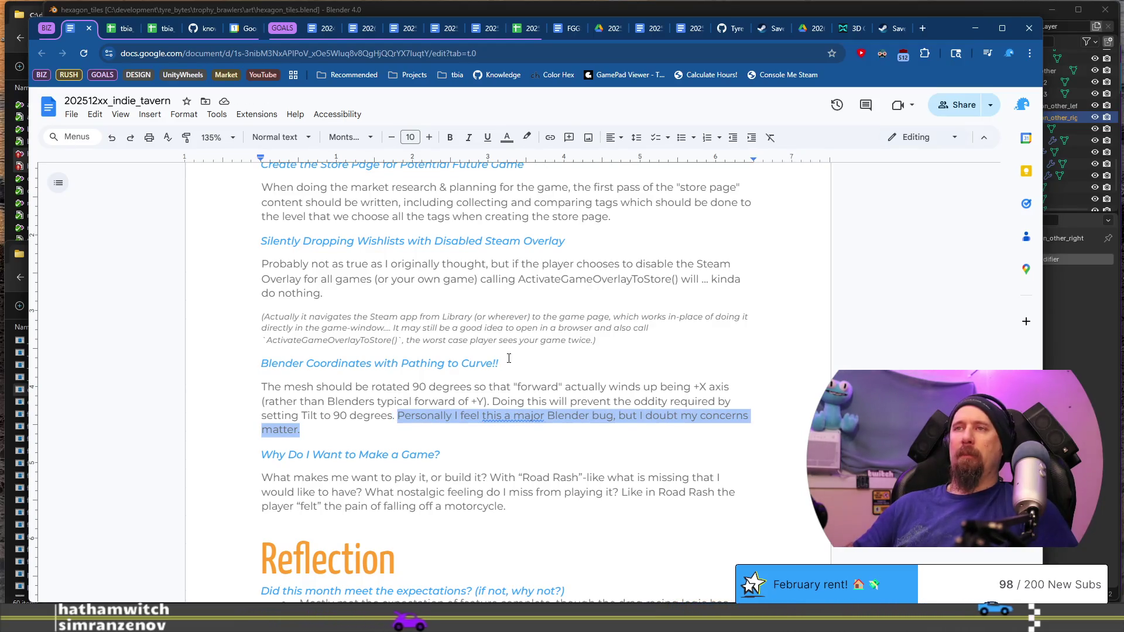
key("ctrl+i")
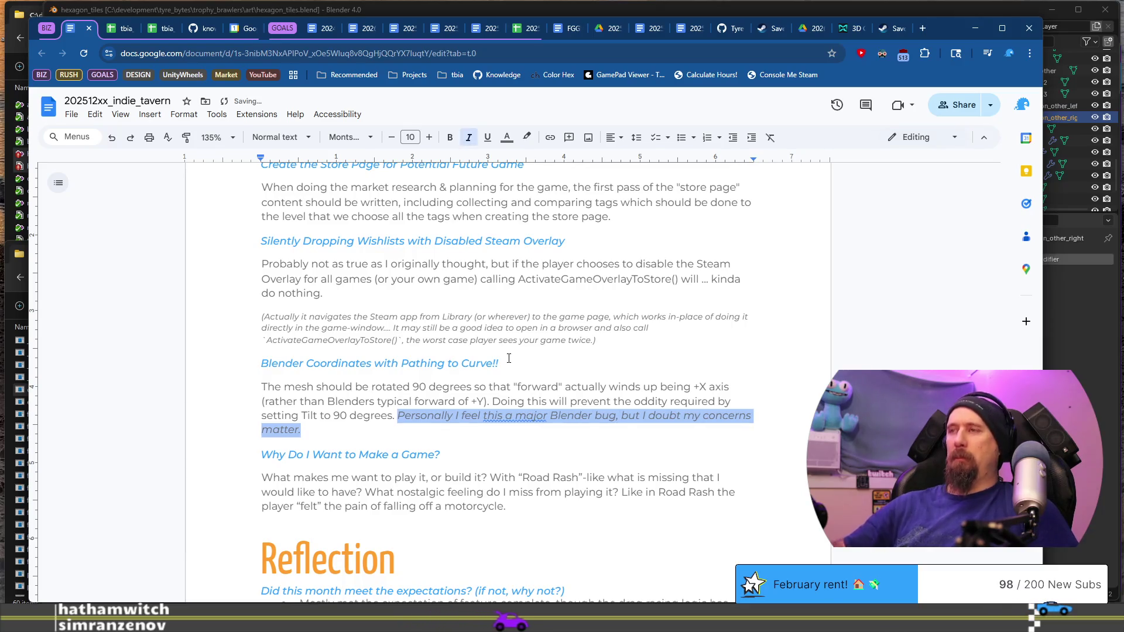
left_click(391, 137)
left_click(392, 137)
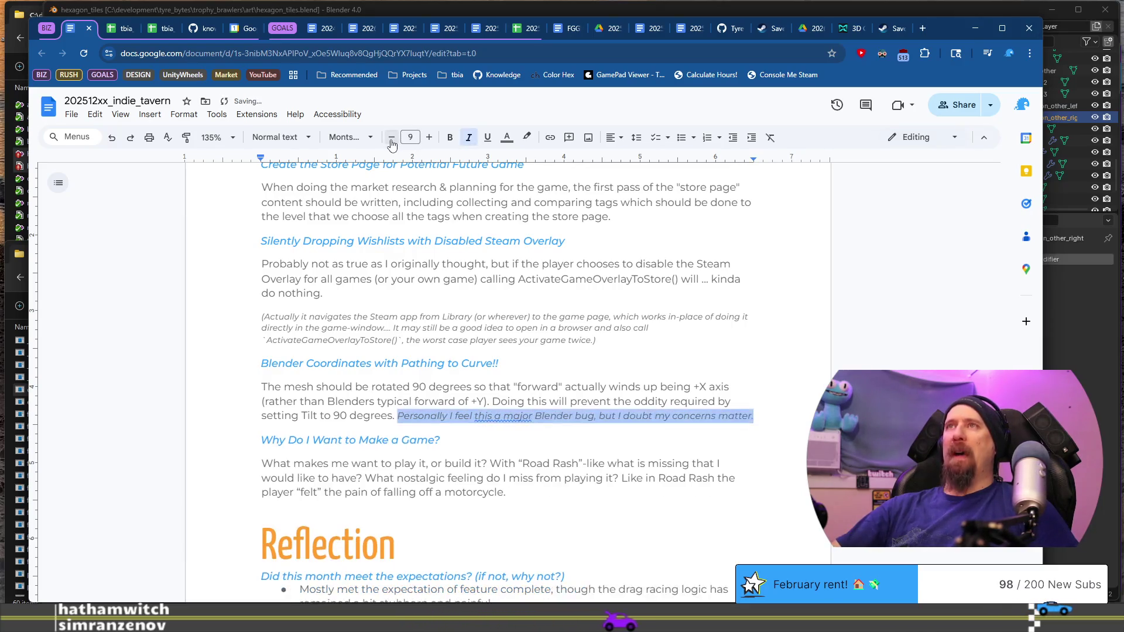
left_click(370, 387)
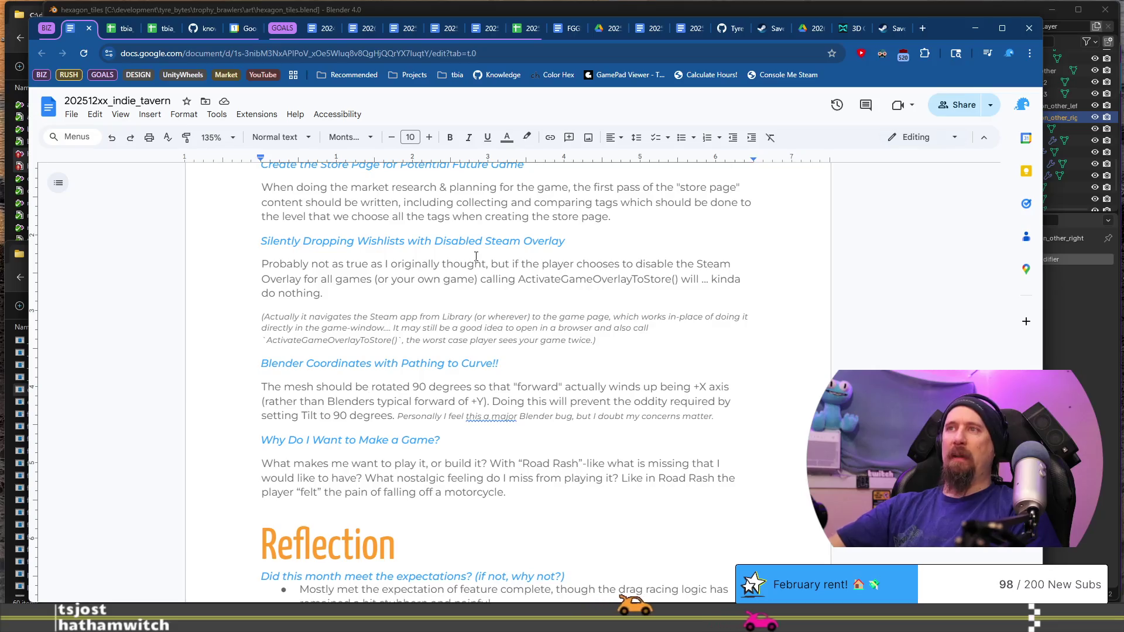
left_click(491, 416)
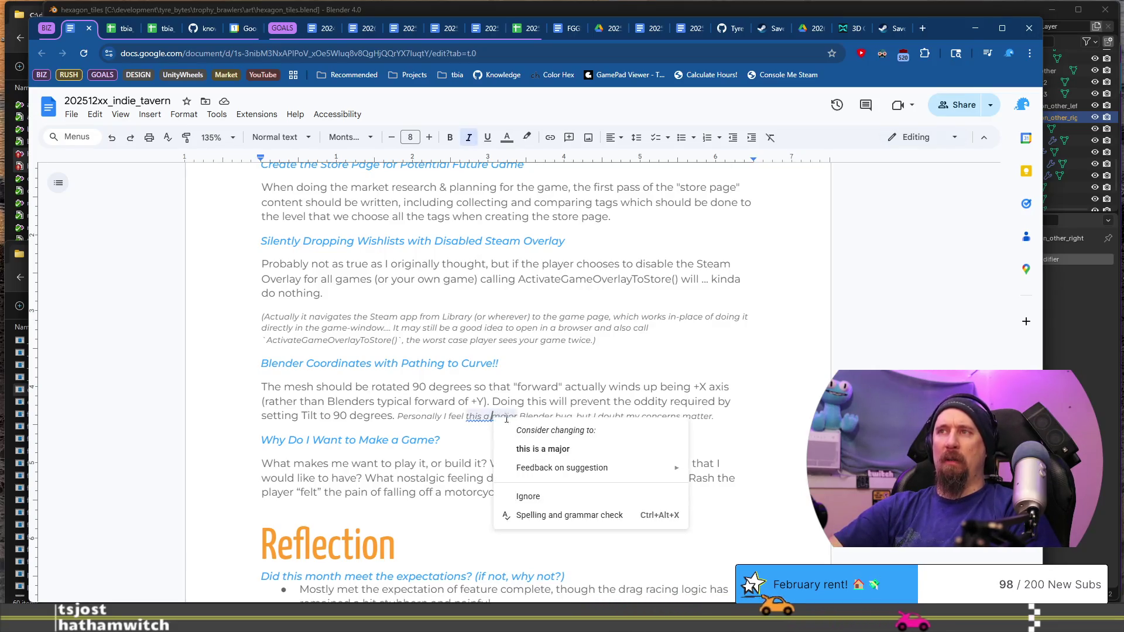
left_click(525, 450)
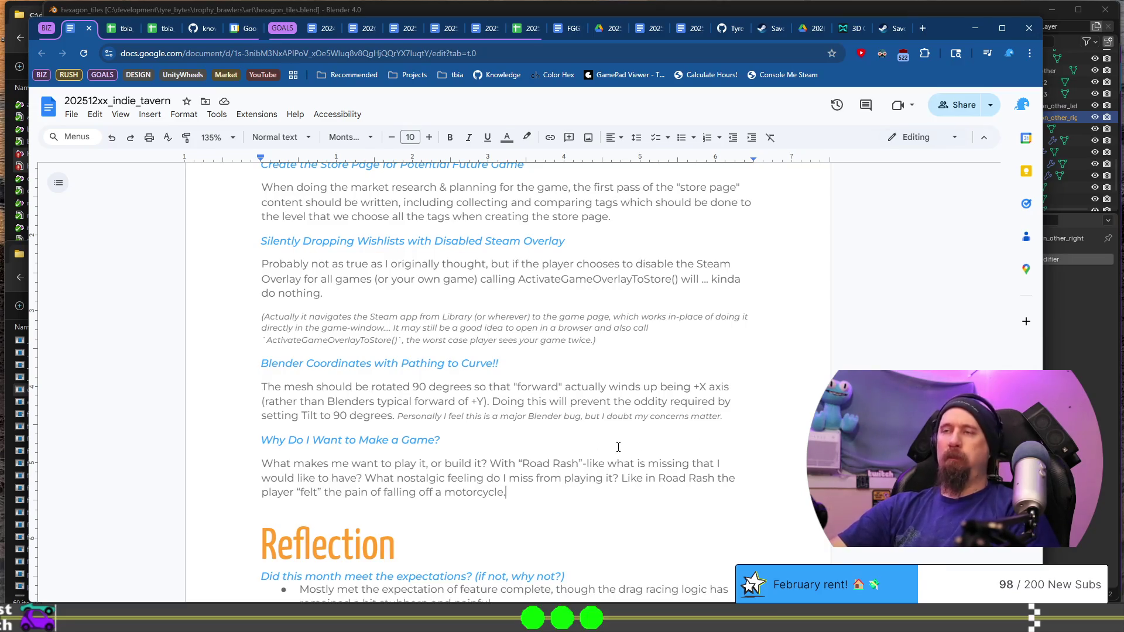
scroll(618, 447, "down", 6)
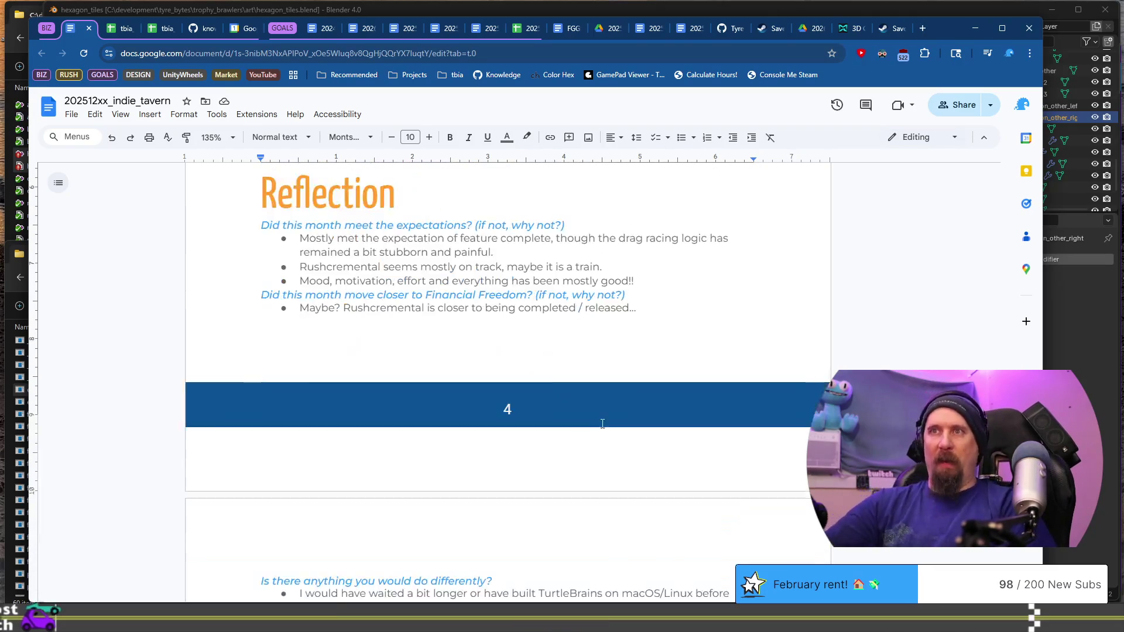
scroll(603, 421, "up", 8)
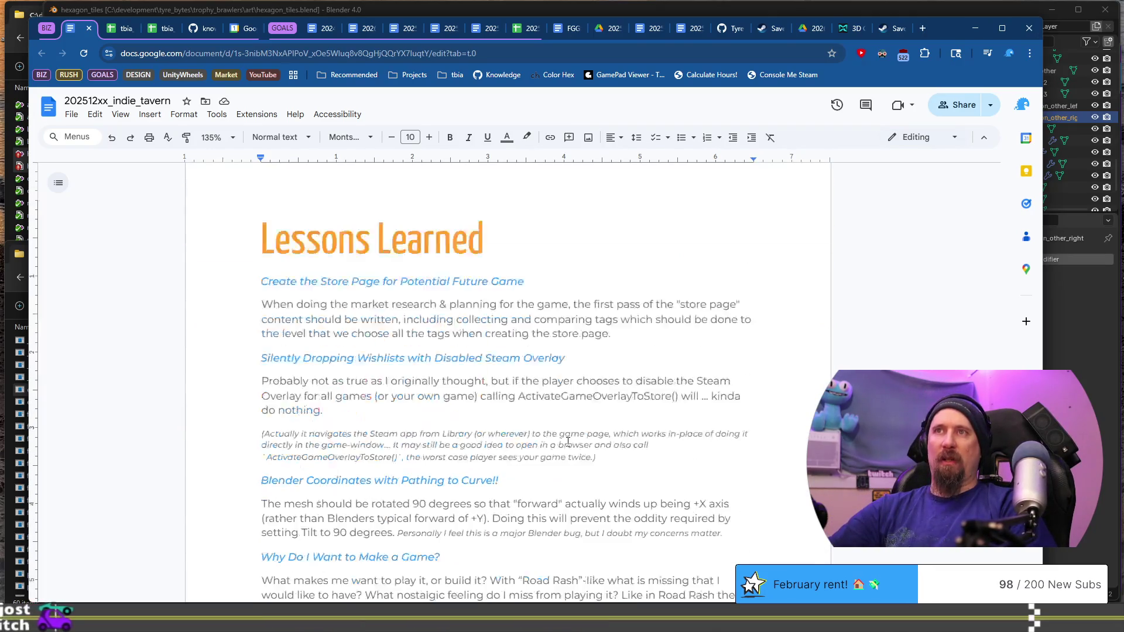
scroll(568, 442, "down", 2)
left_click(363, 302)
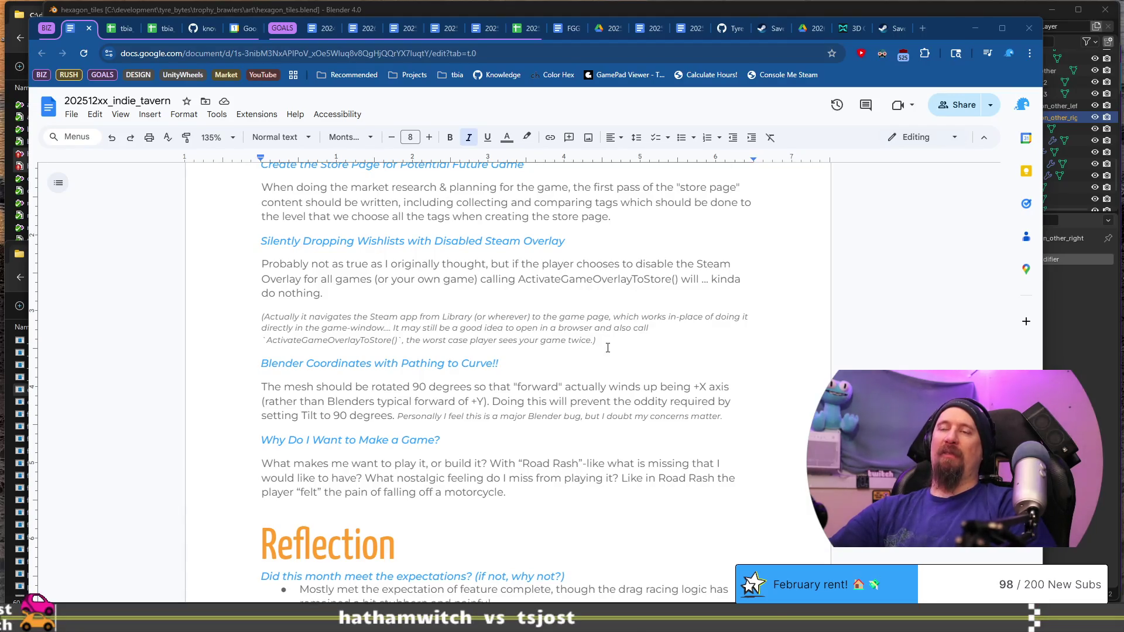
left_click(580, 489)
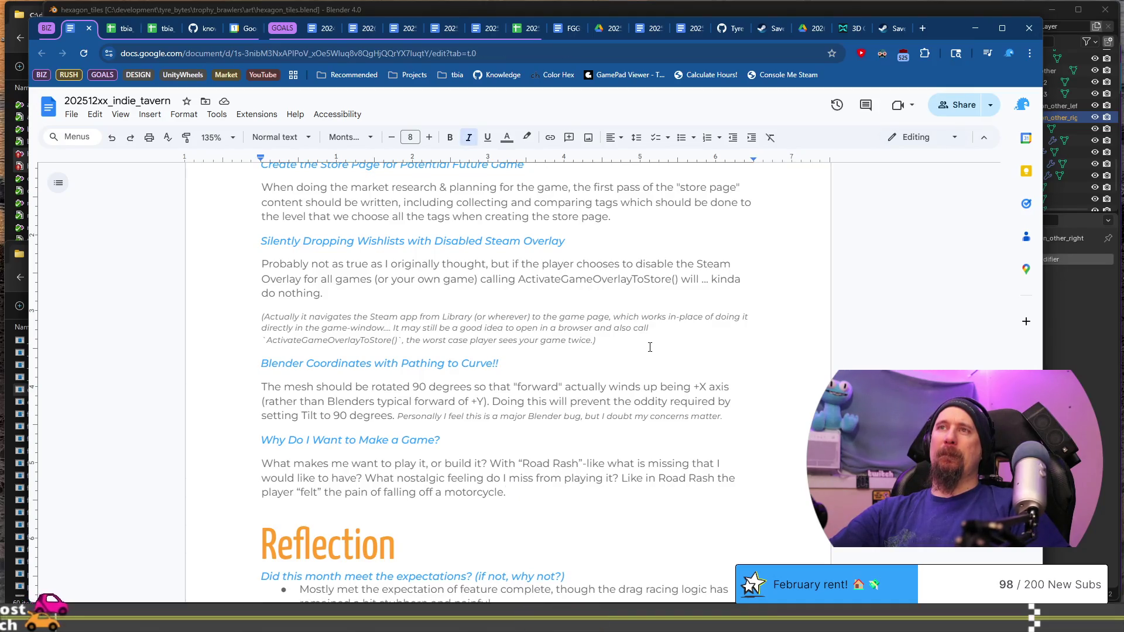
left_click(667, 299)
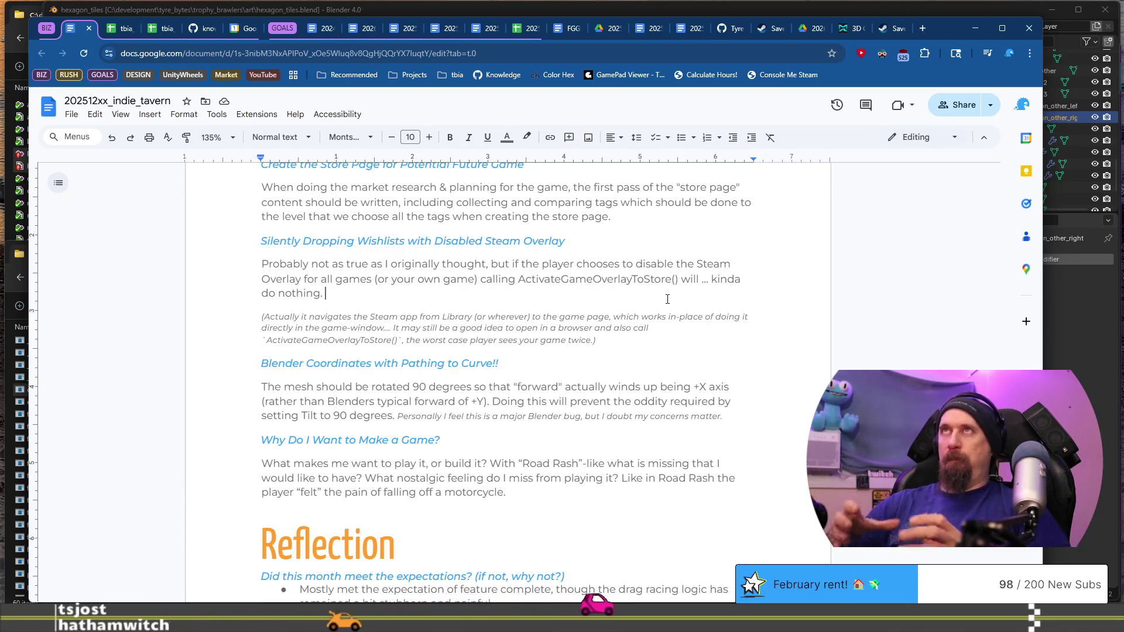
left_click(667, 300)
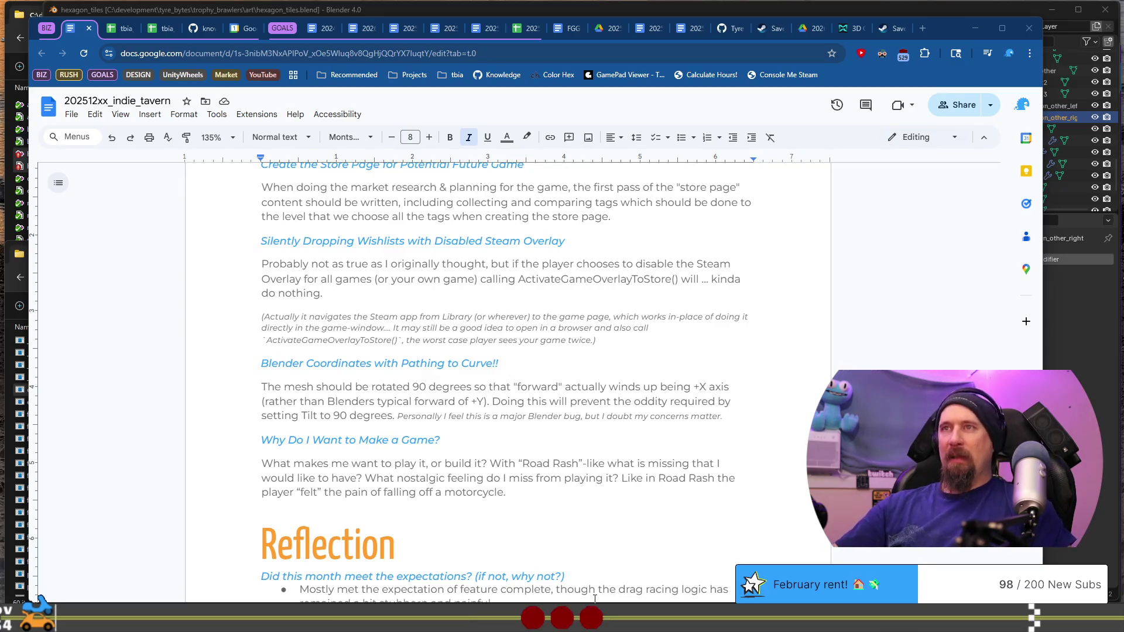
scroll(472, 460, "up", 2)
scroll(462, 505, "down", 2)
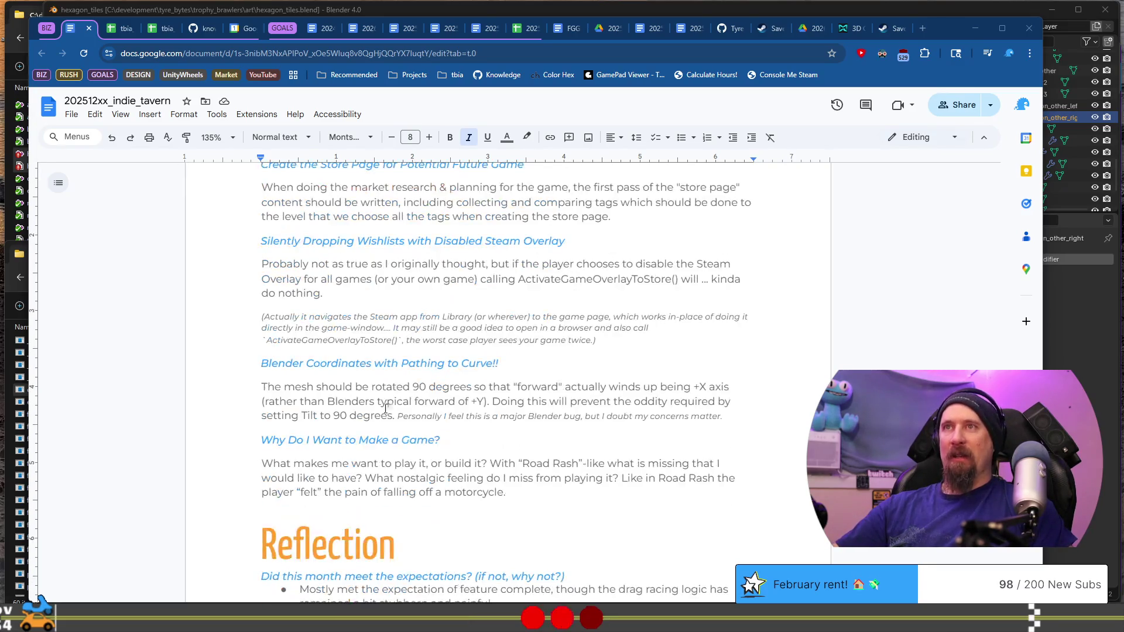
left_click(424, 315)
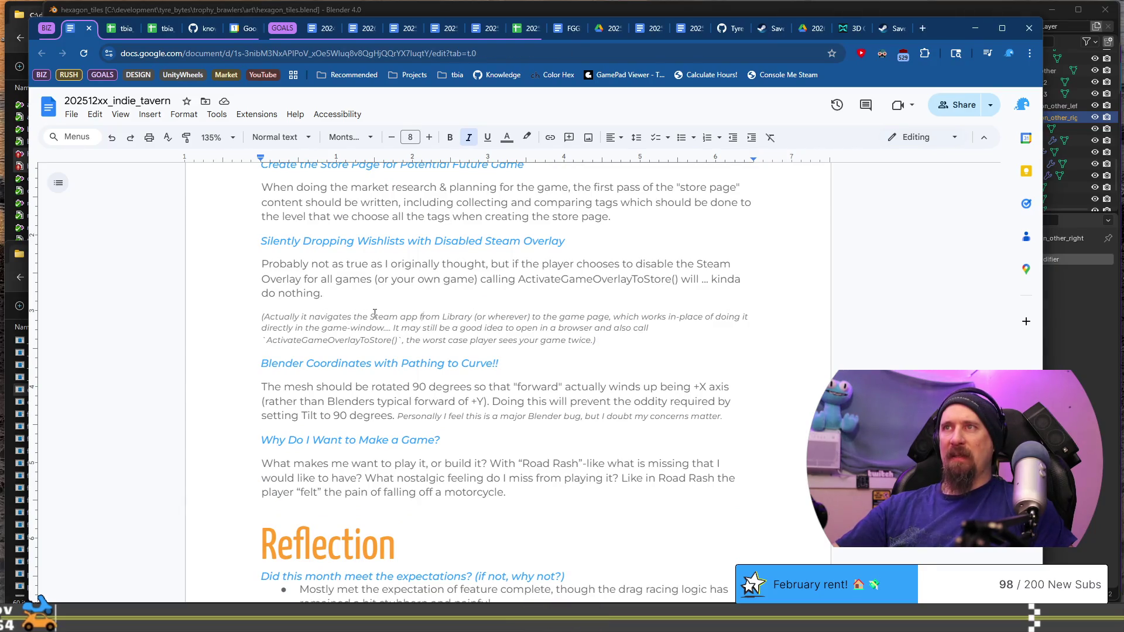
Delete '(or wherever)' and 'from Library' from the italic Steam note and add a comma.
left_click(533, 317)
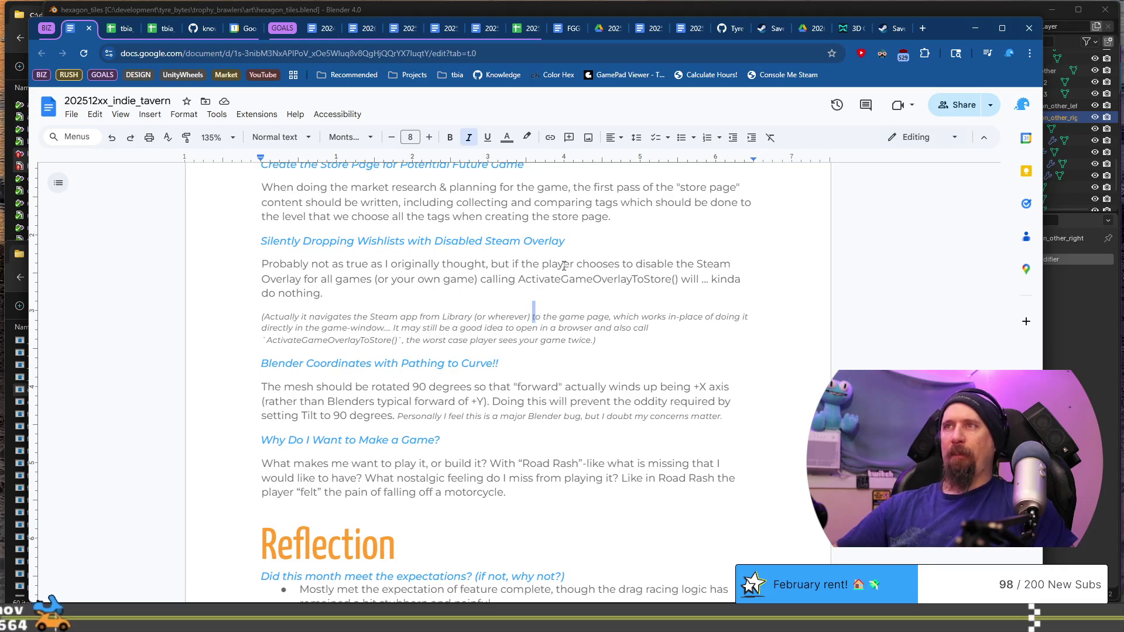
key("ctrl+shift+Left")
key("ctrl+shift+Left")
key("ctrl+shift+Left")
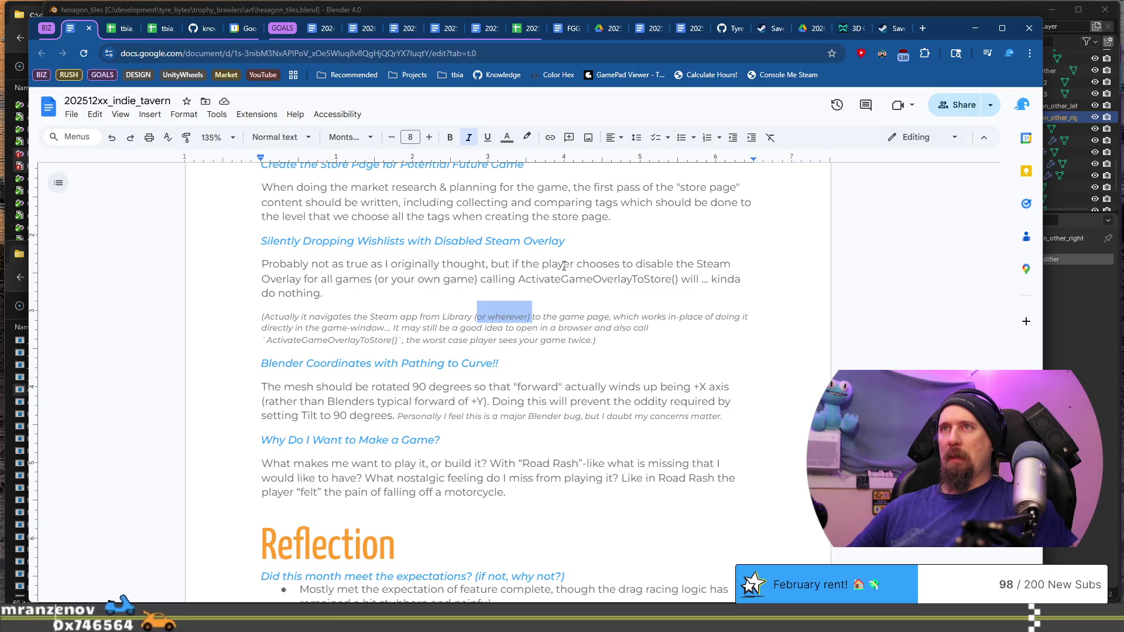
key("BackSpace")
key("ctrl+shift+Left")
key("ctrl+shift+Left")
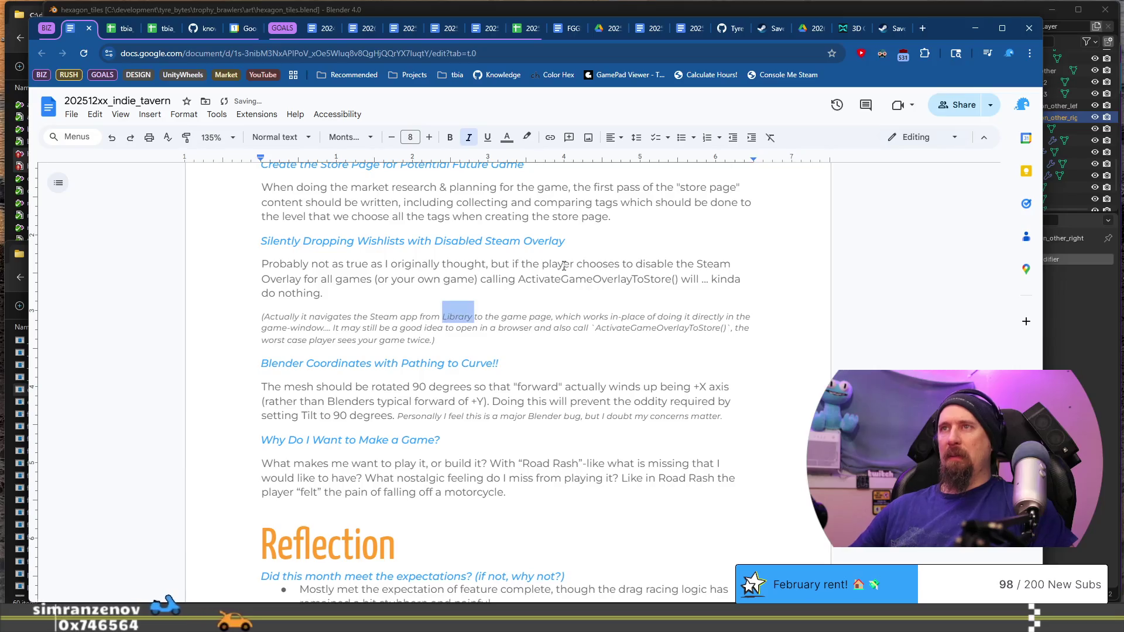
key("BackSpace")
key("ctrl+Right")
key("ctrl+Right")
key("ctrl+Right")
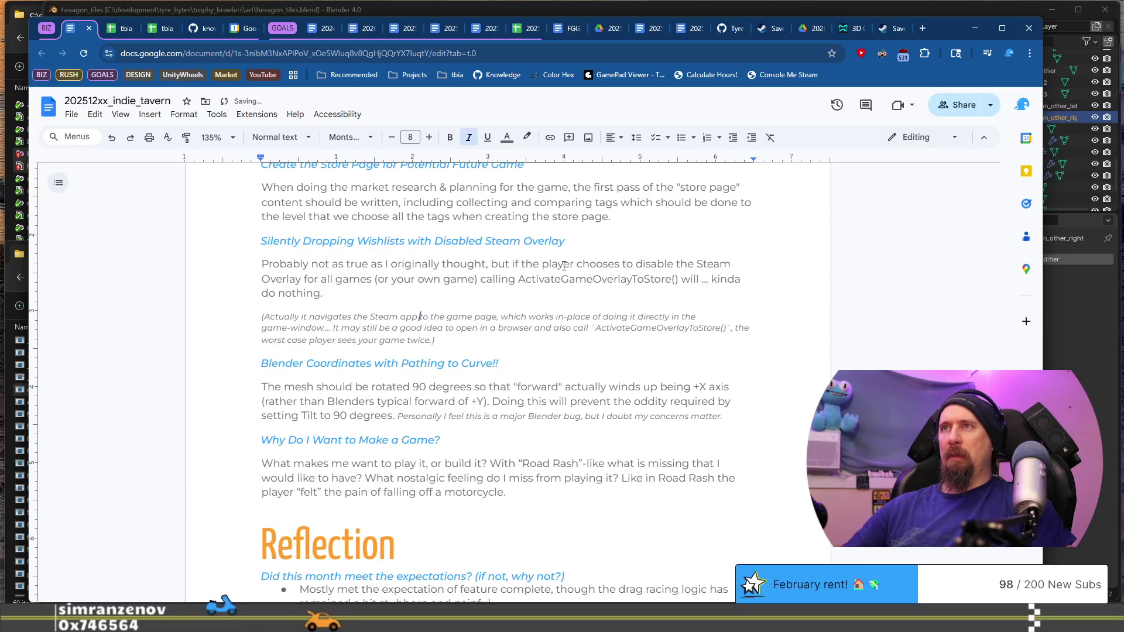
type(",")
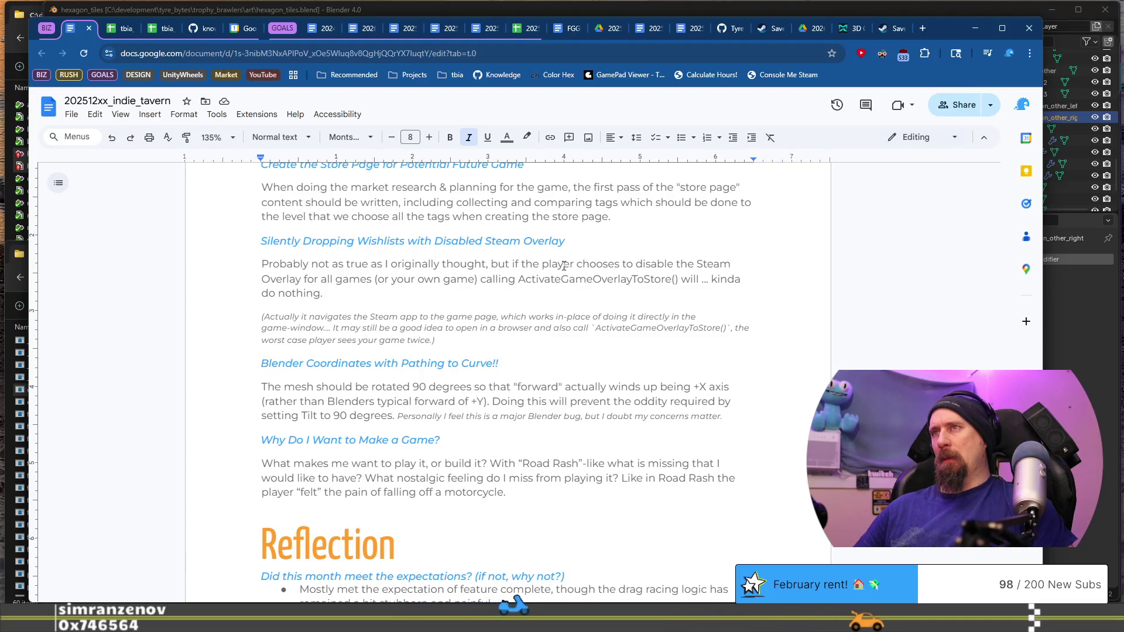
Replace 'which works in-place of doing it directly' with 'instead of'.
key("ctrl+shift+Right")
key("ctrl+shift+Right")
key("ctrl+shift+Right")
key("shift+ctrl+Right")
key("shift+ctrl+Right")
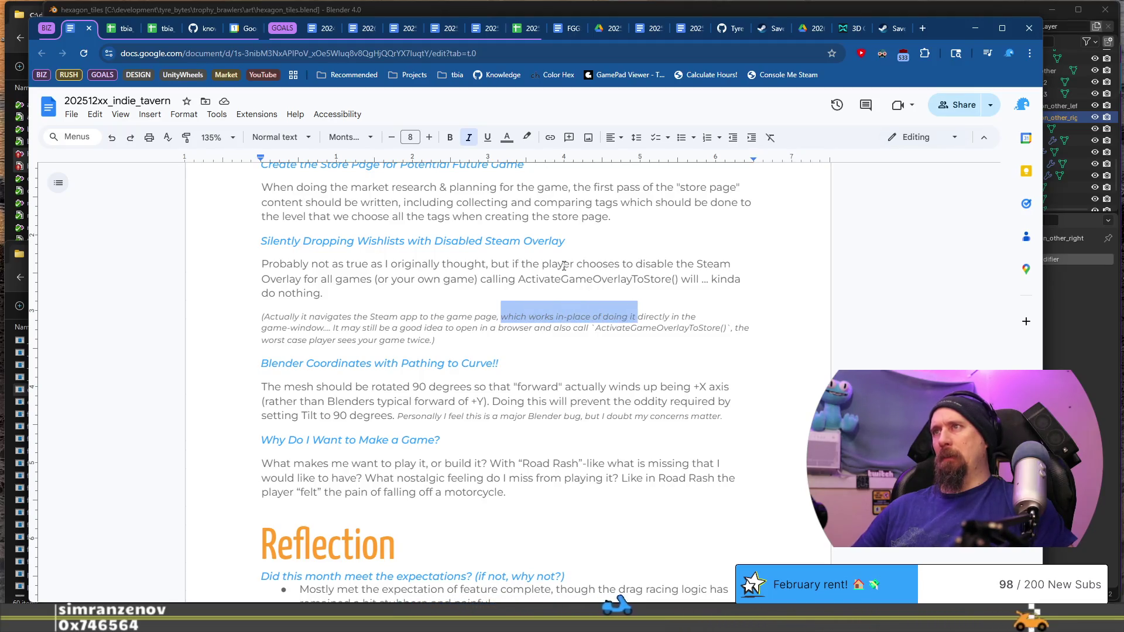
key("BackSpace")
type("instead of")
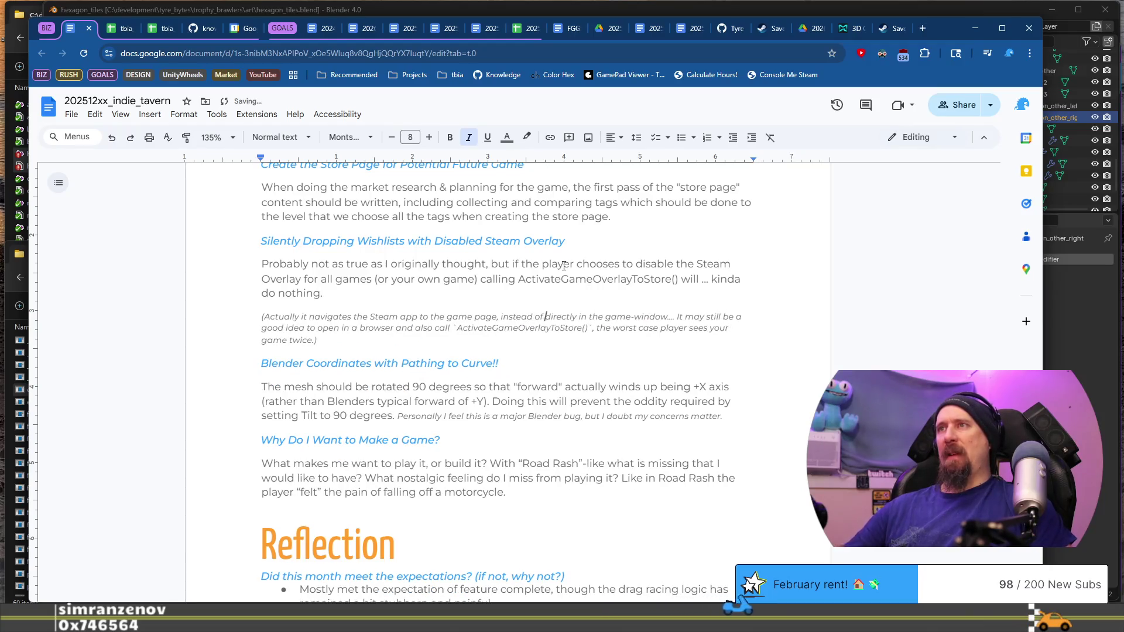
key("shift+ctrl+Right")
key("shift+ctrl+Right")
key("BackSpace")
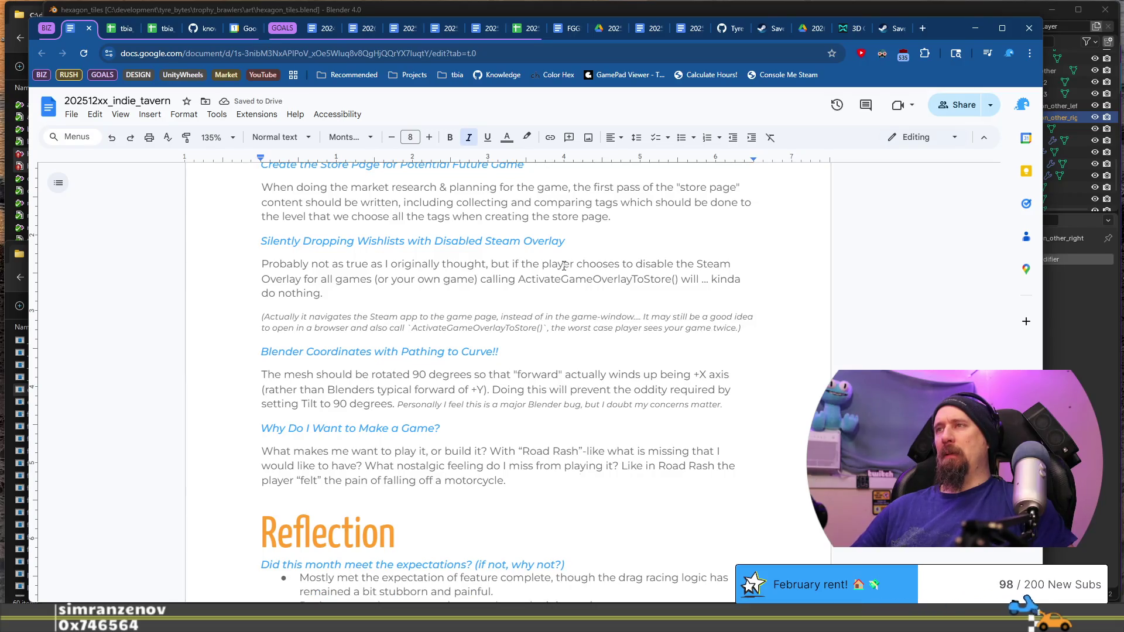
Scroll up and down through the Lessons Learned and Reflection sections to review them.
scroll(567, 265, "down", 12)
scroll(575, 405, "up", 10)
scroll(575, 406, "up", 3)
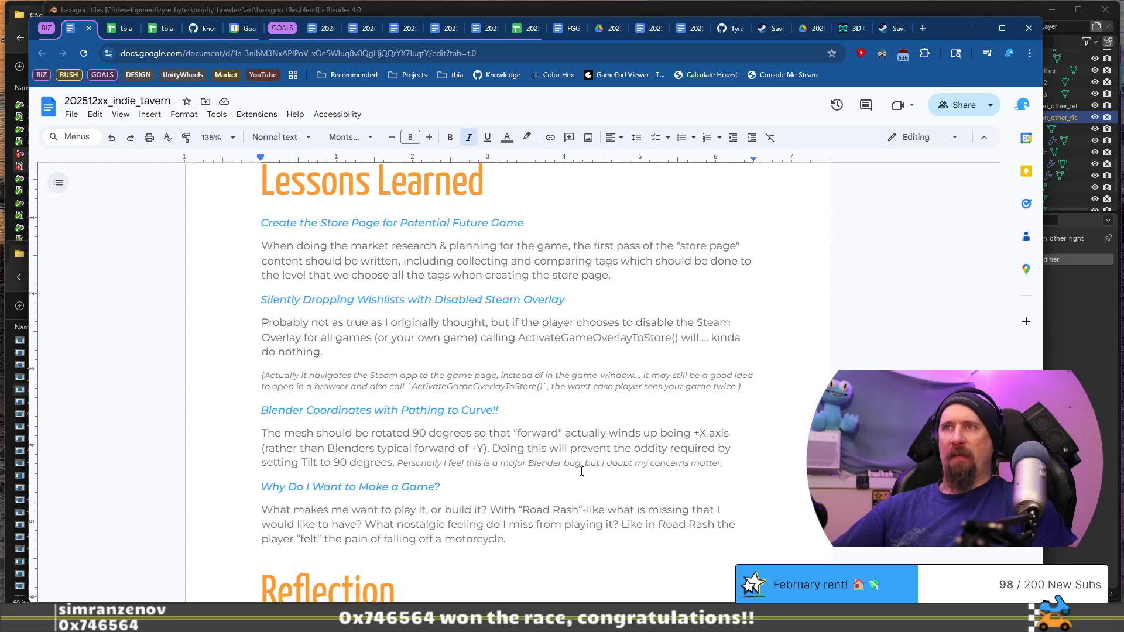
scroll(582, 471, "down", 1)
scroll(502, 464, "down", 2)
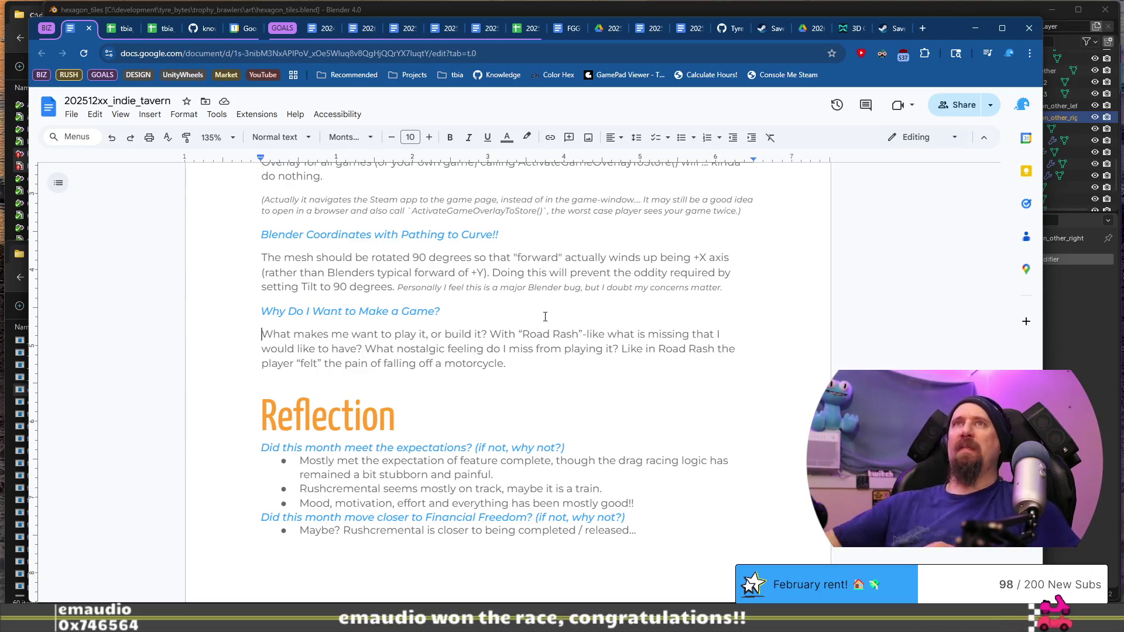
scroll(561, 384, "down", 4)
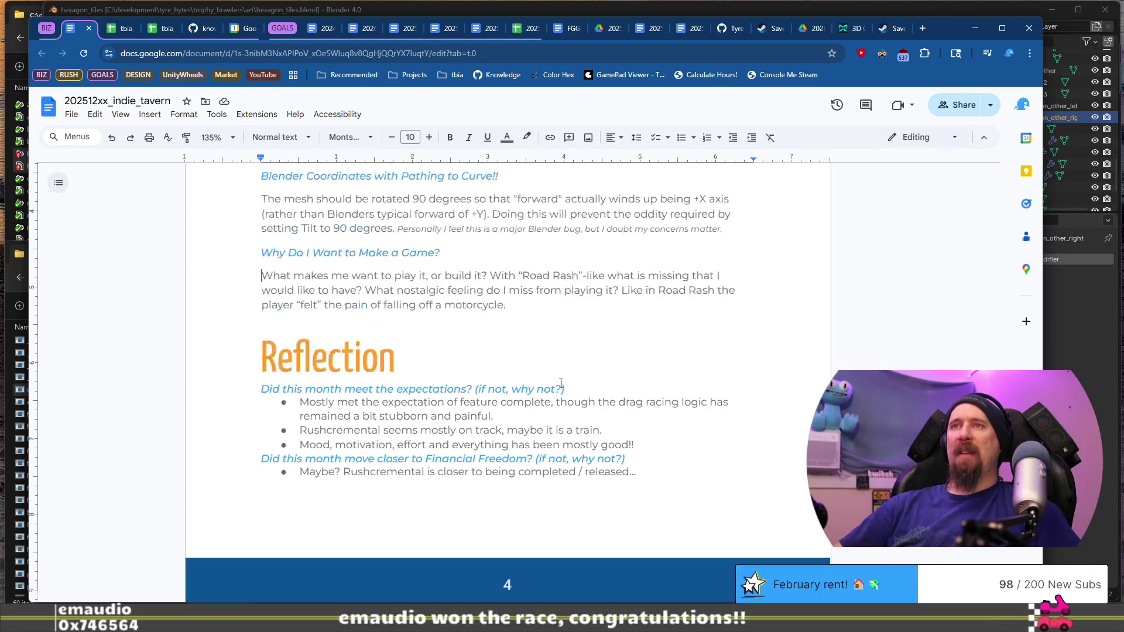
scroll(549, 404, "down", 3)
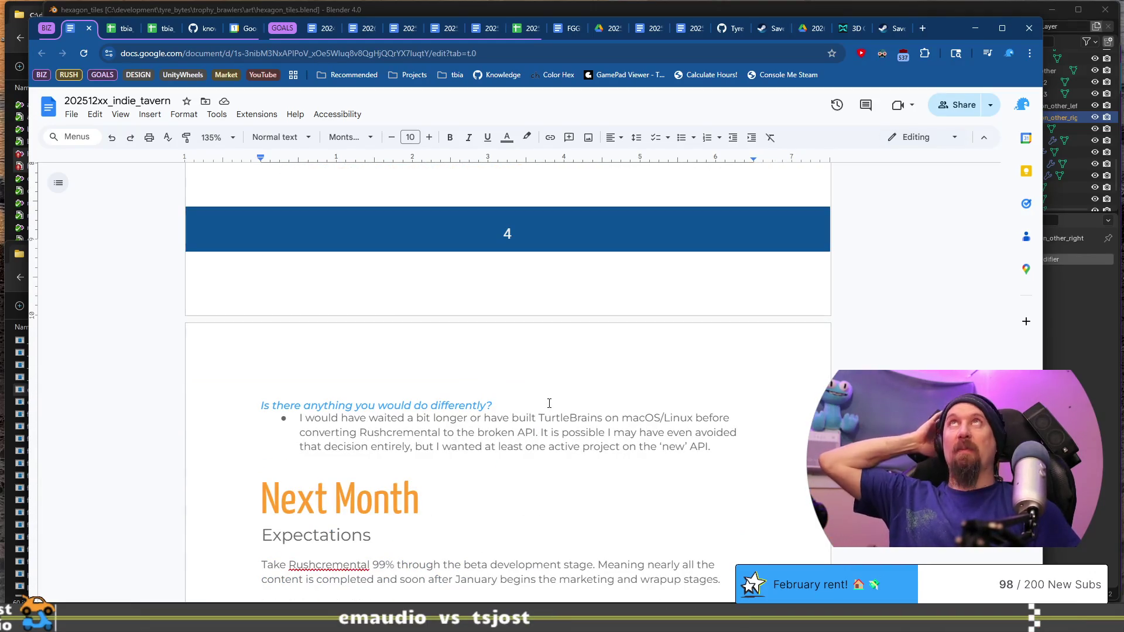
scroll(574, 472, "up", 2)
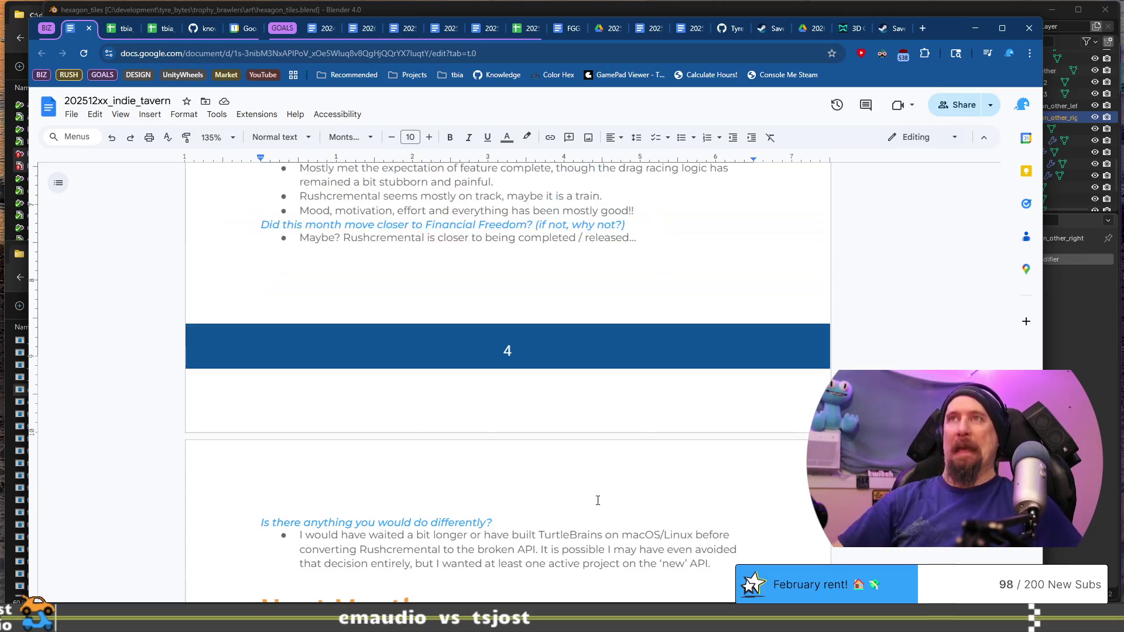
scroll(591, 486, "up", 5)
scroll(604, 491, "up", 5)
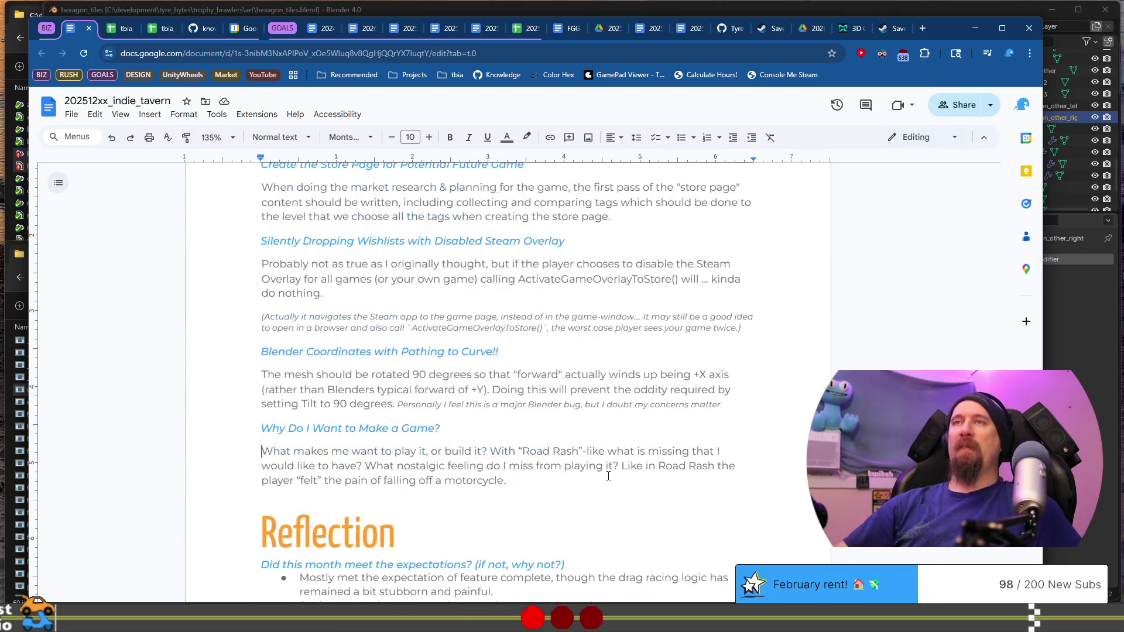
scroll(594, 474, "up", 1)
scroll(562, 404, "down", 2)
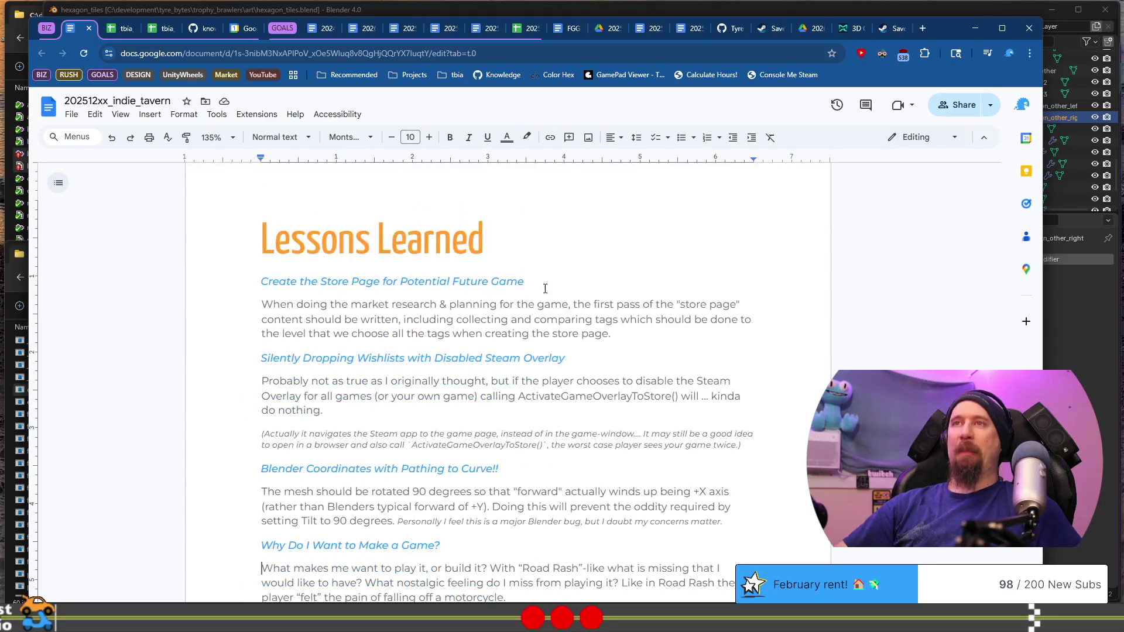
scroll(531, 333, "down", 2)
scroll(531, 333, "down", 9)
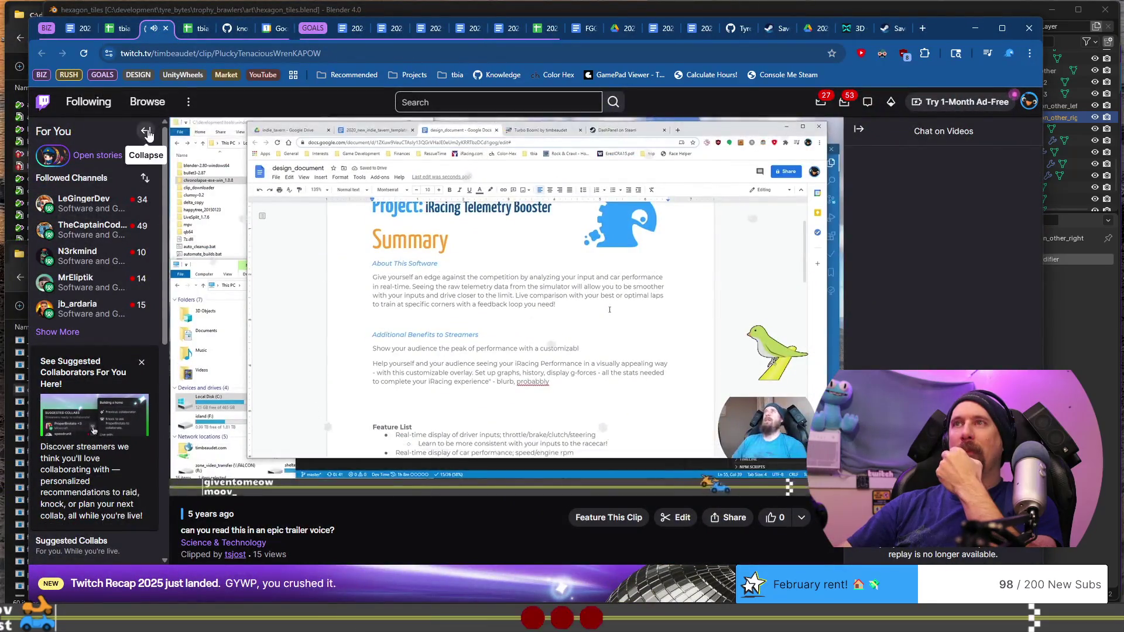
Collapse the Twitch channel sidebar and close the clip tab.
left_click(146, 133)
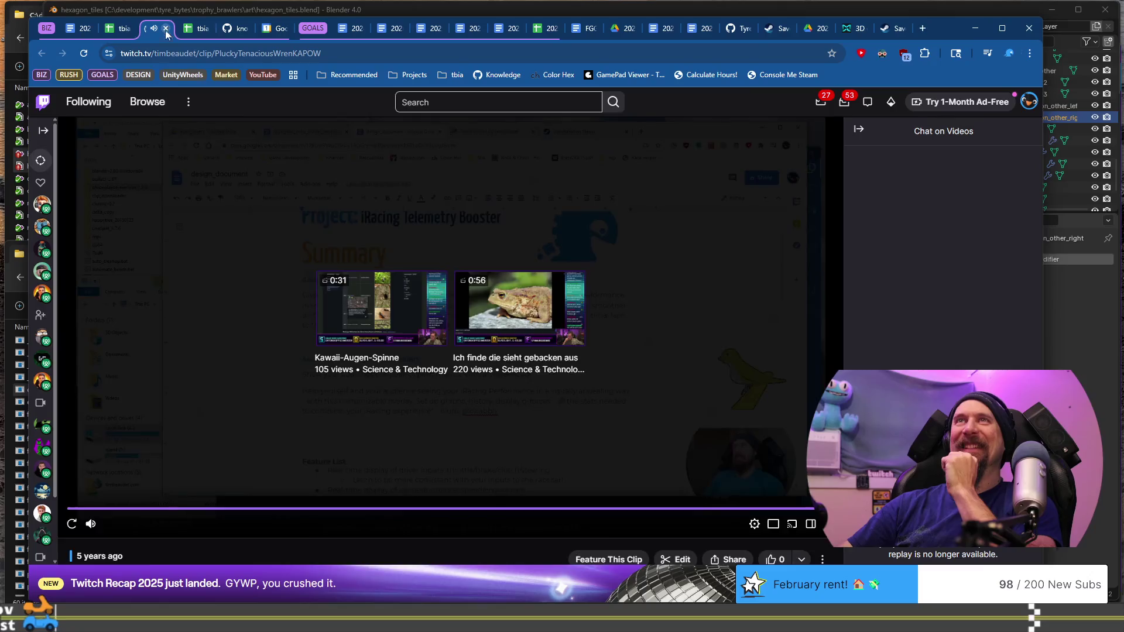
left_click(166, 28)
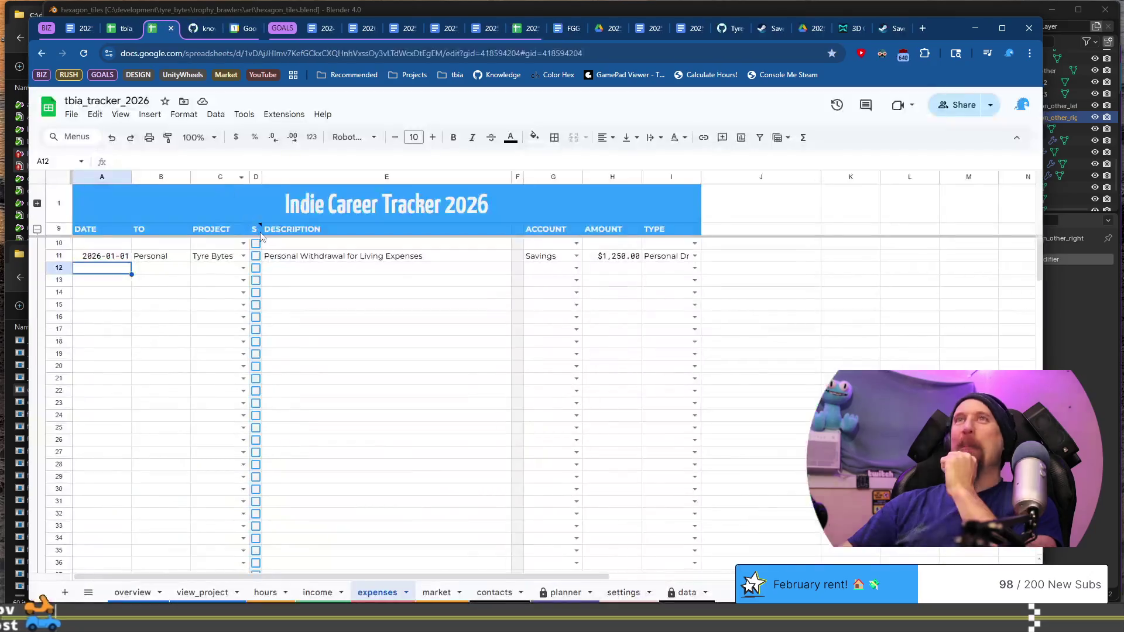
Dismiss the note on the expenses sheet and switch to the overview sheet.
left_click(394, 407)
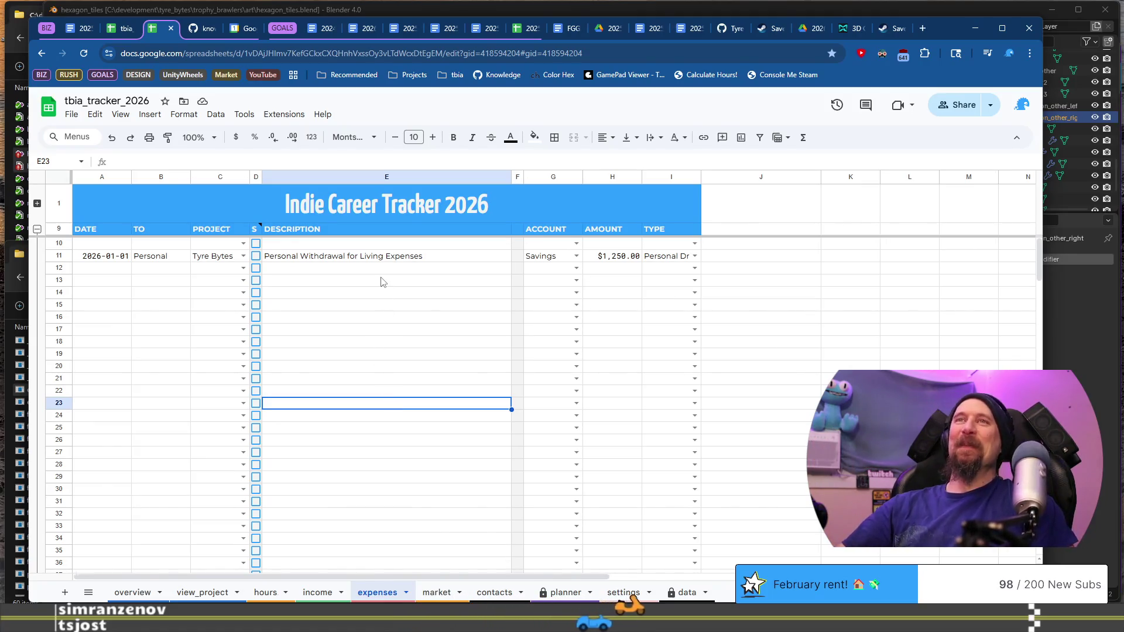
left_click(120, 595)
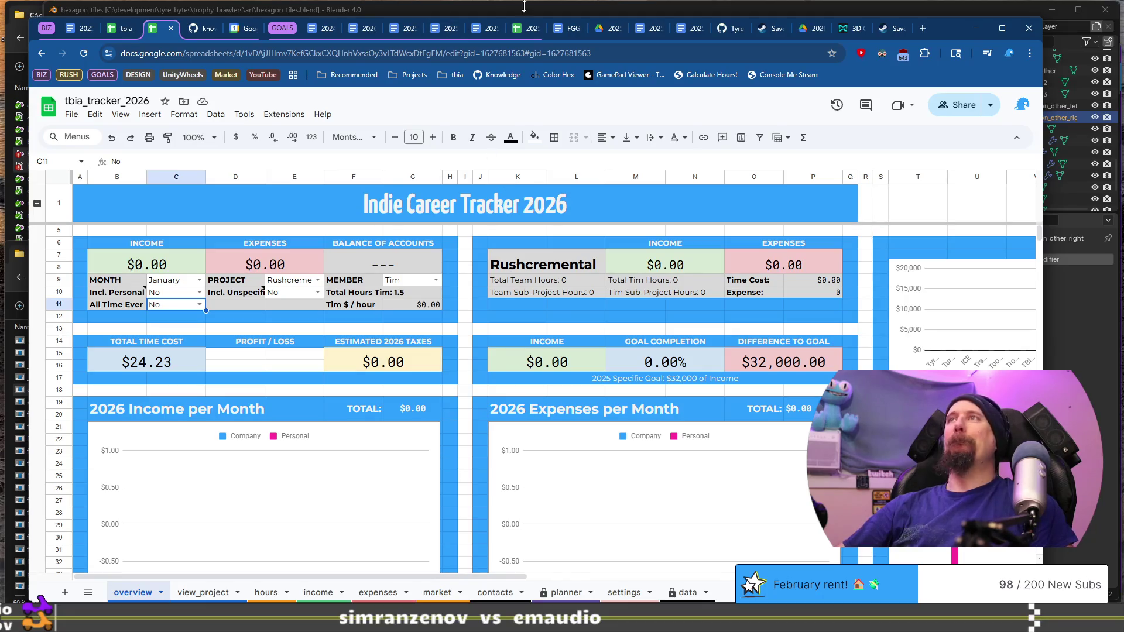
Close five unneeded document and spreadsheet tabs.
middle_click(524, 28)
middle_click(484, 29)
middle_click(443, 28)
middle_click(402, 29)
middle_click(361, 28)
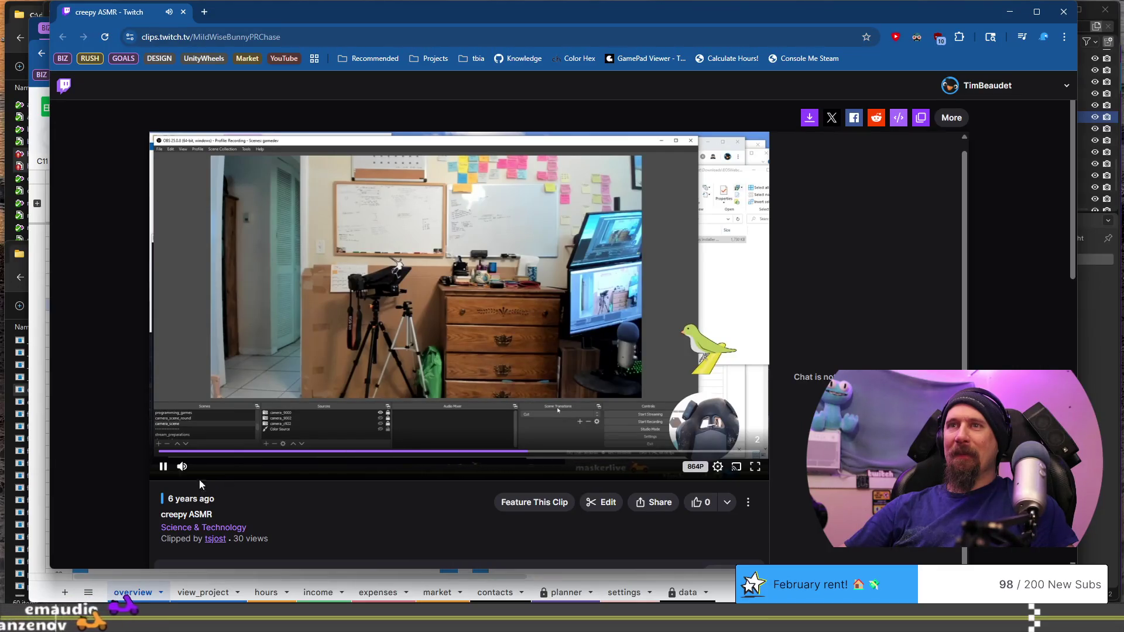
Pause and close the Twitch clip window, returning to the indie_tavern reflection document.
left_click(163, 467)
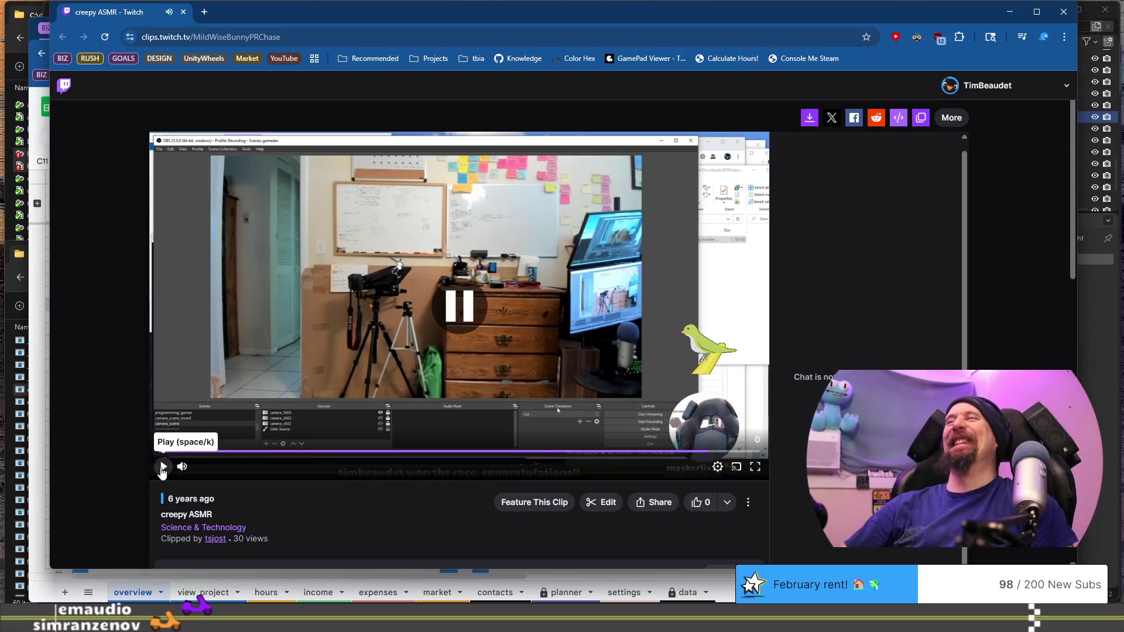
left_click(183, 12)
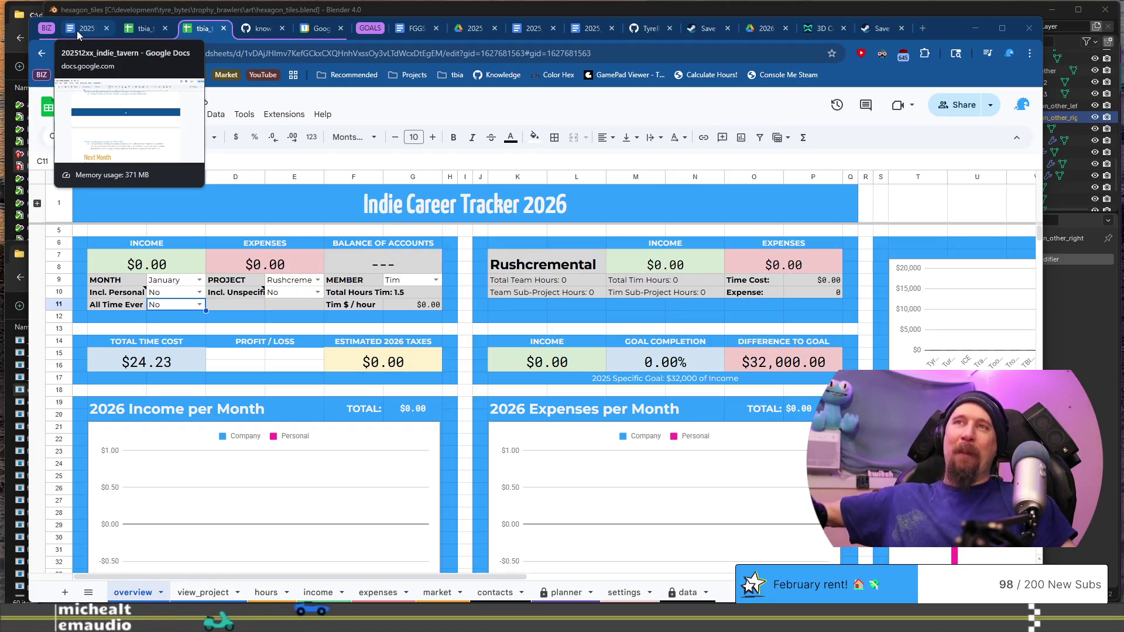
left_click(77, 31)
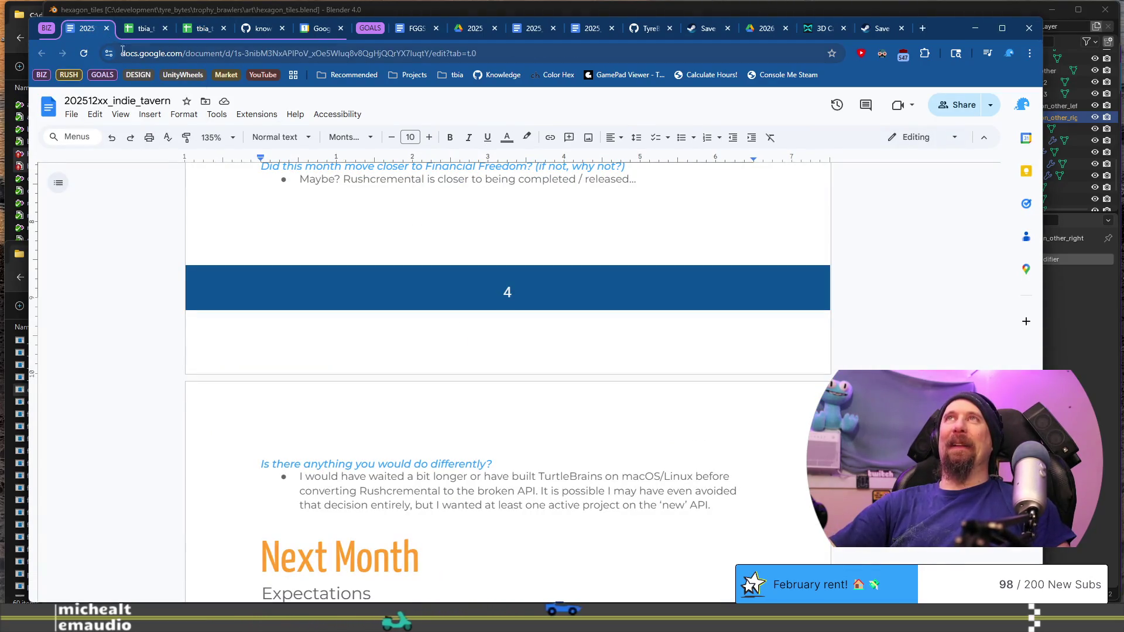
Insert a page break after the 'motorcycle.' paragraph and delete the leftover blank line.
scroll(438, 345, "down", 5)
scroll(438, 346, "up", 4)
scroll(438, 345, "up", 4)
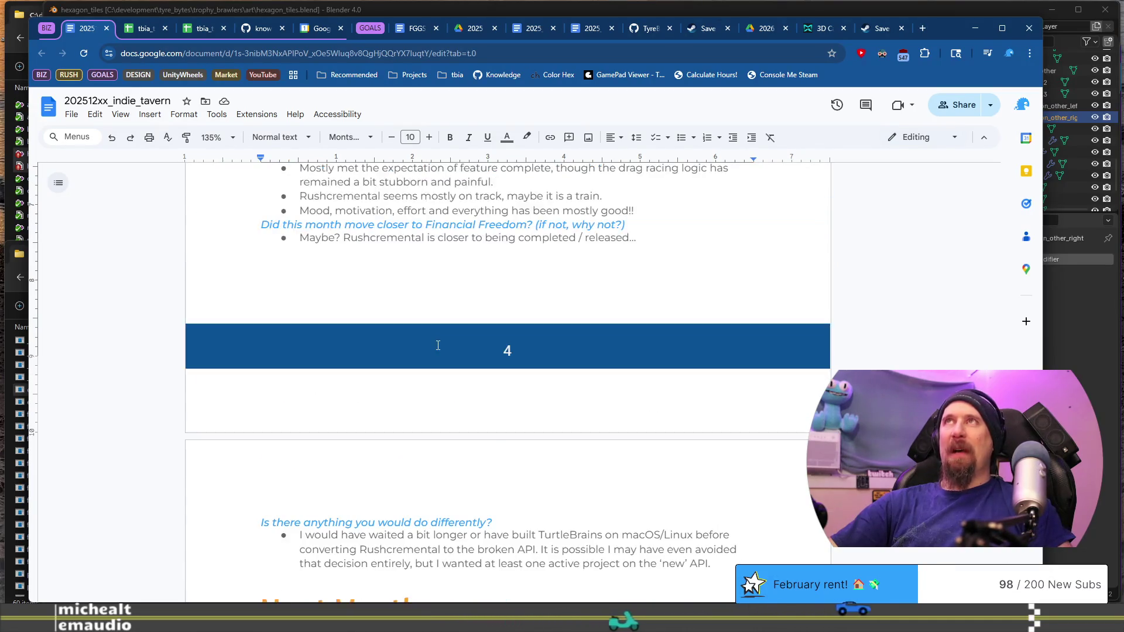
scroll(441, 323, "up", 1)
left_click(579, 252)
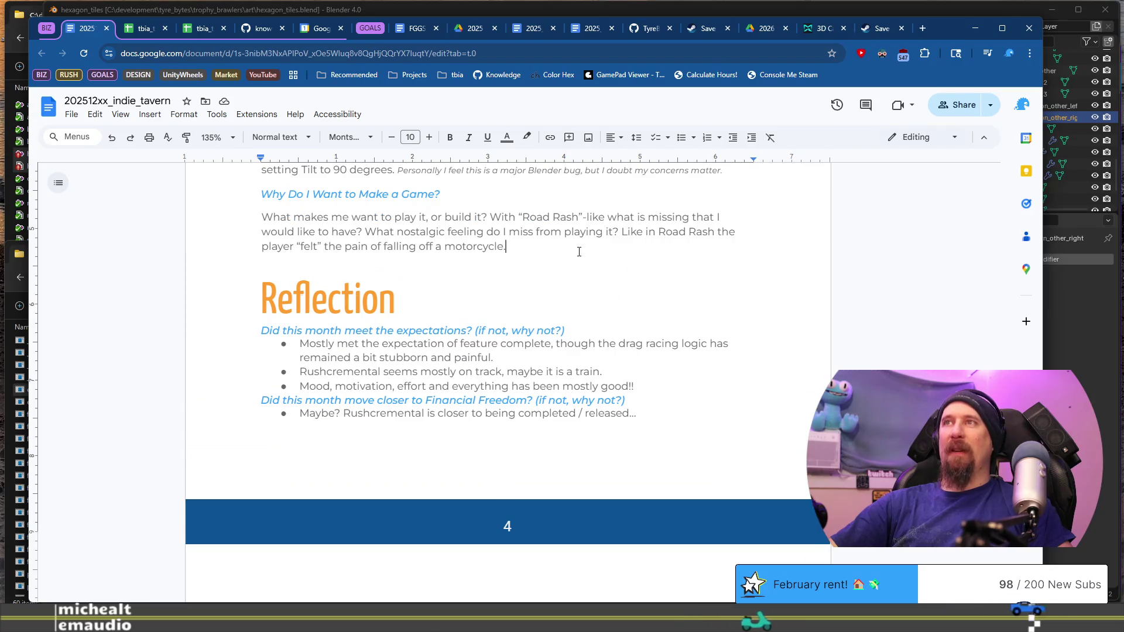
key("Return")
key("ctrl+Return")
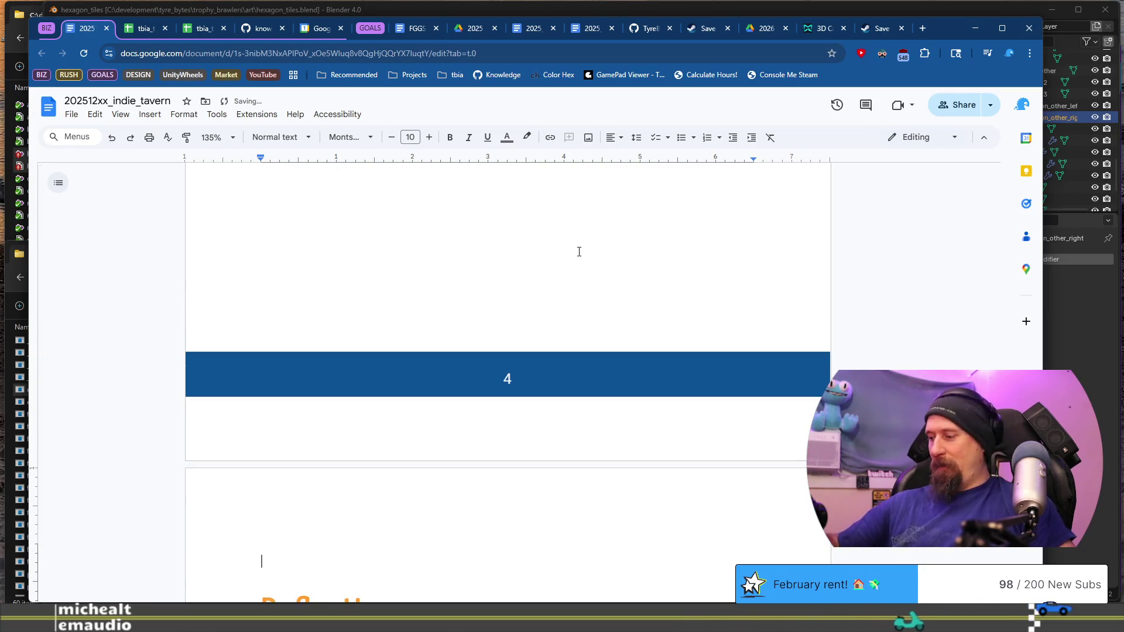
key("Delete")
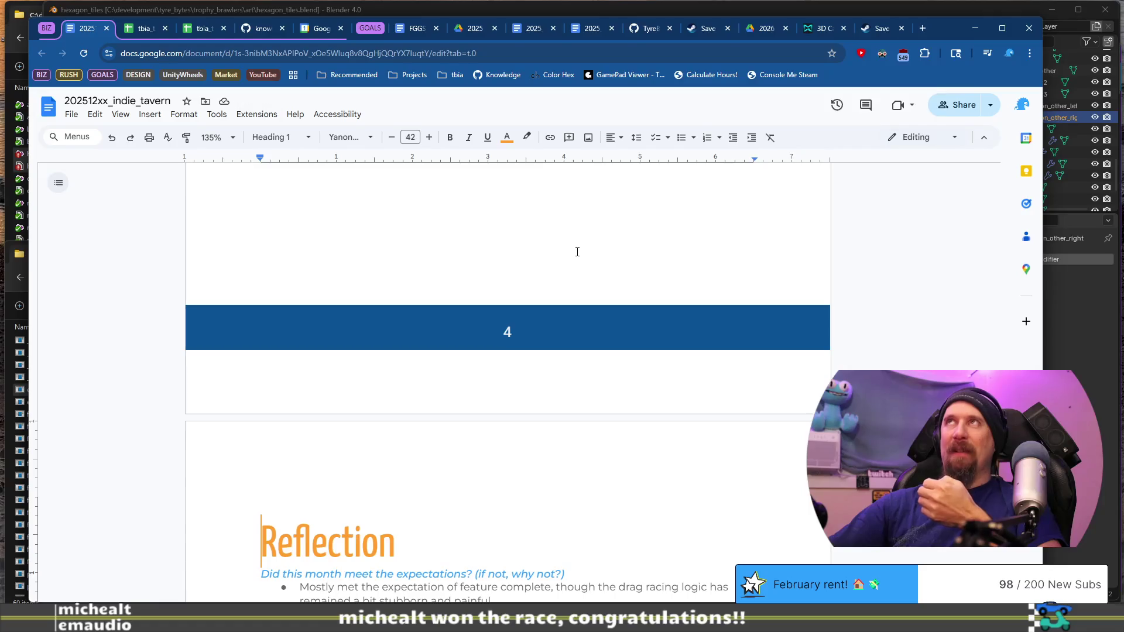
scroll(572, 255, "down", 1)
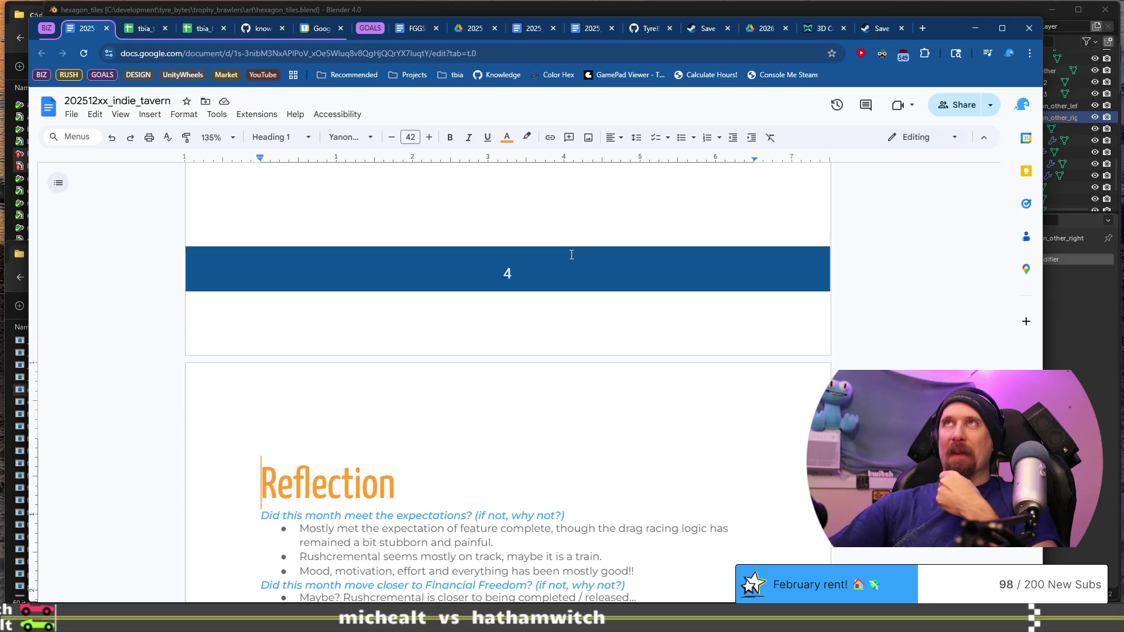
scroll(571, 255, "down", 1)
scroll(571, 255, "down", 1)
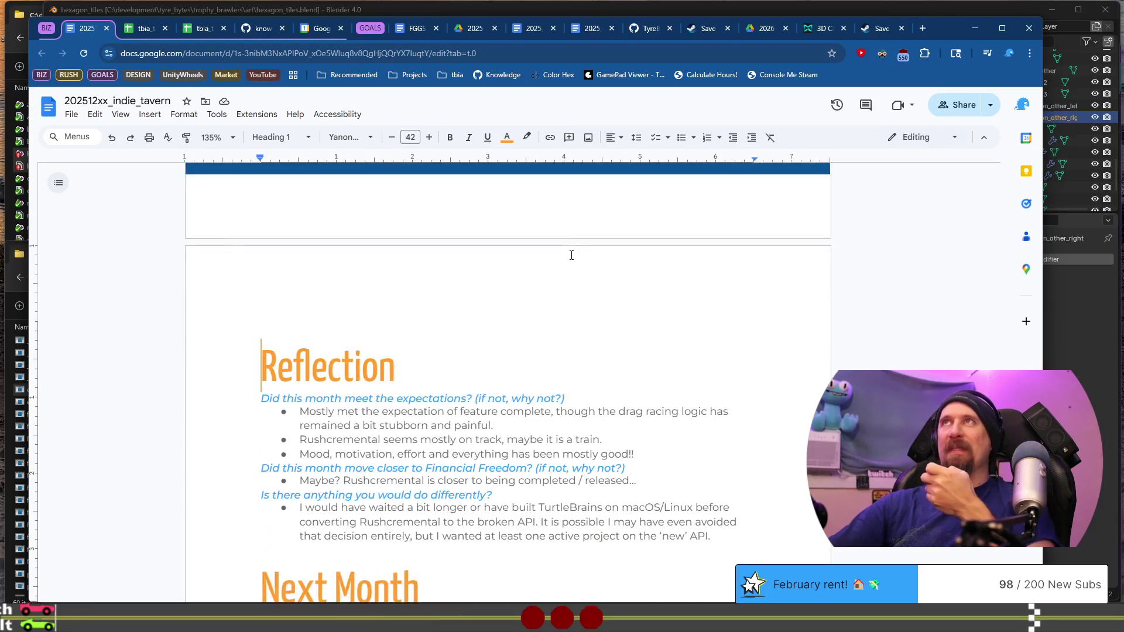
scroll(572, 255, "down", 1)
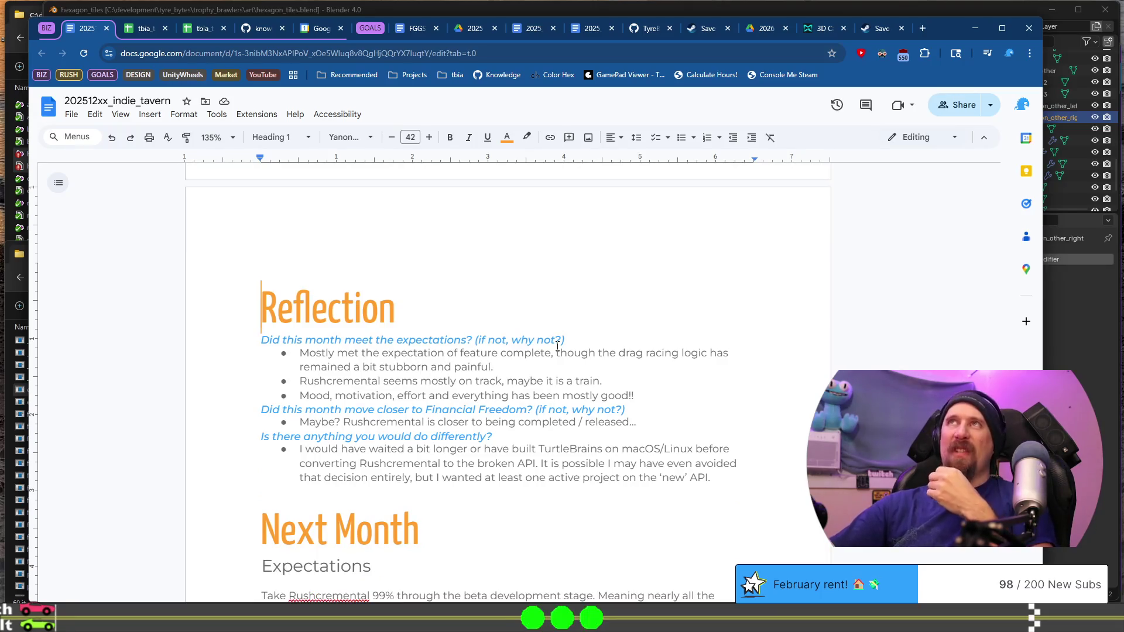
scroll(547, 345, "down", 1)
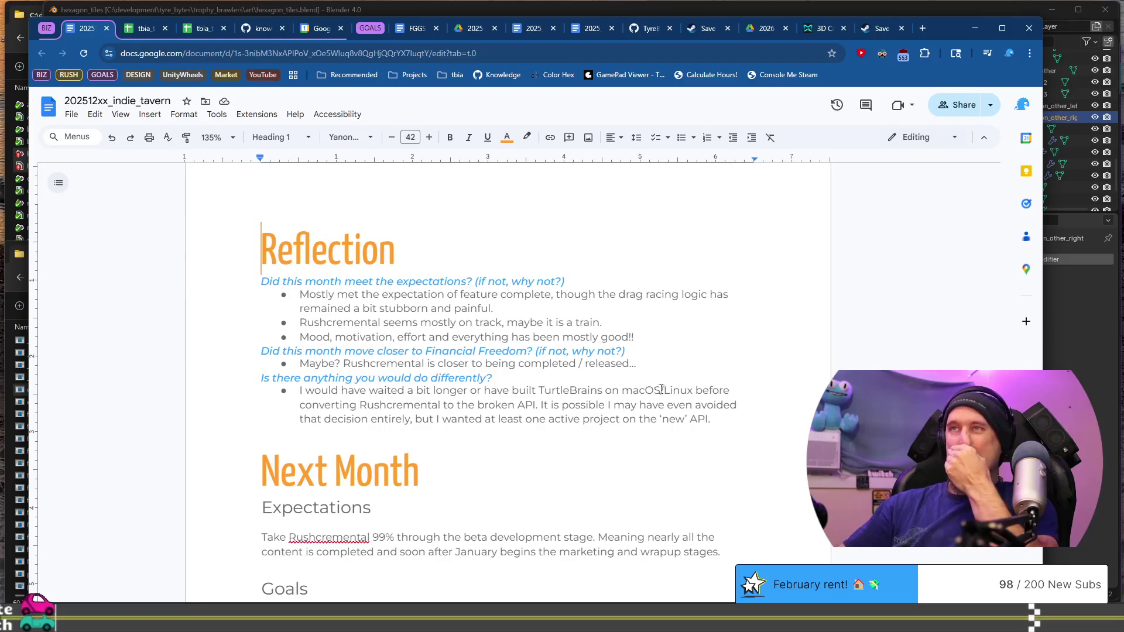
scroll(497, 316, "down", 4)
left_click(470, 269)
left_click(465, 303)
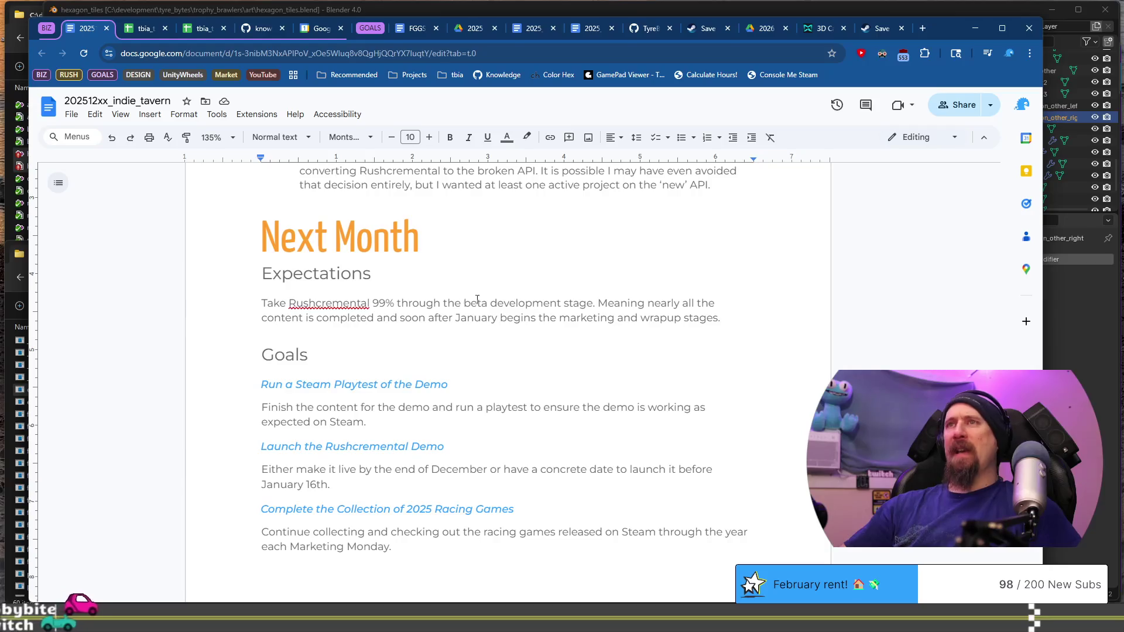
left_click_drag(267, 304, 631, 303)
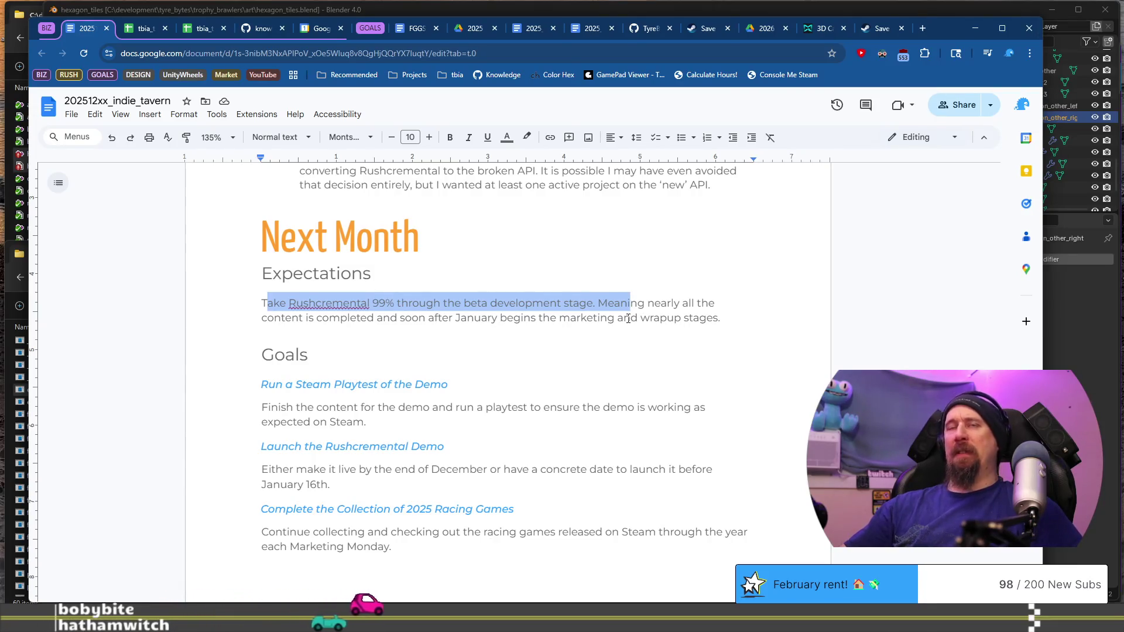
scroll(628, 318, "up", 3)
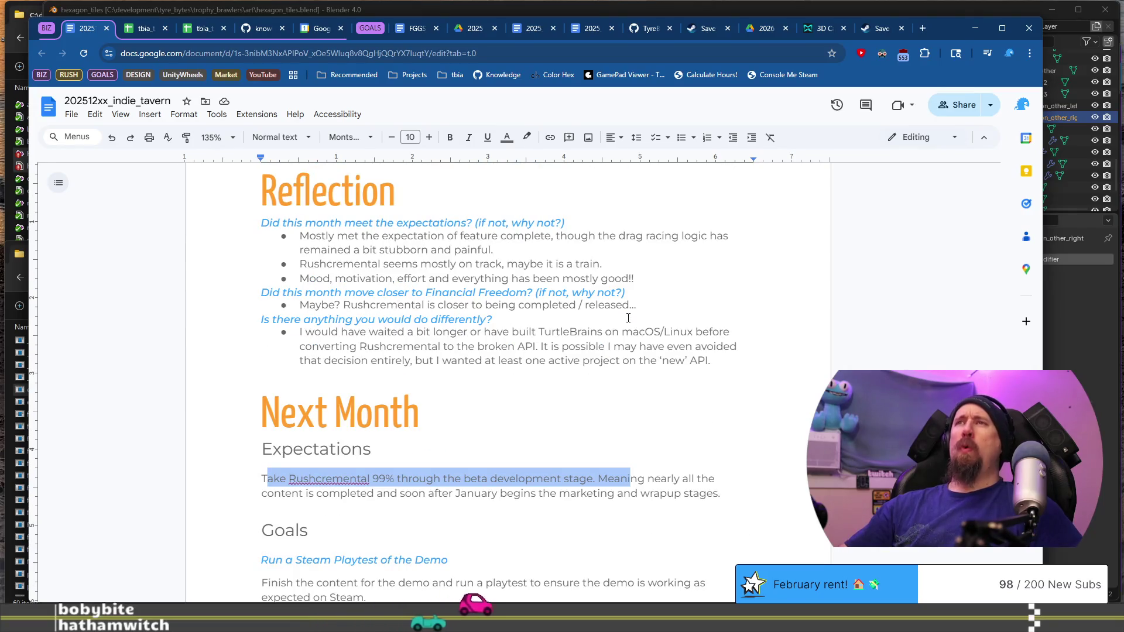
left_click(512, 252)
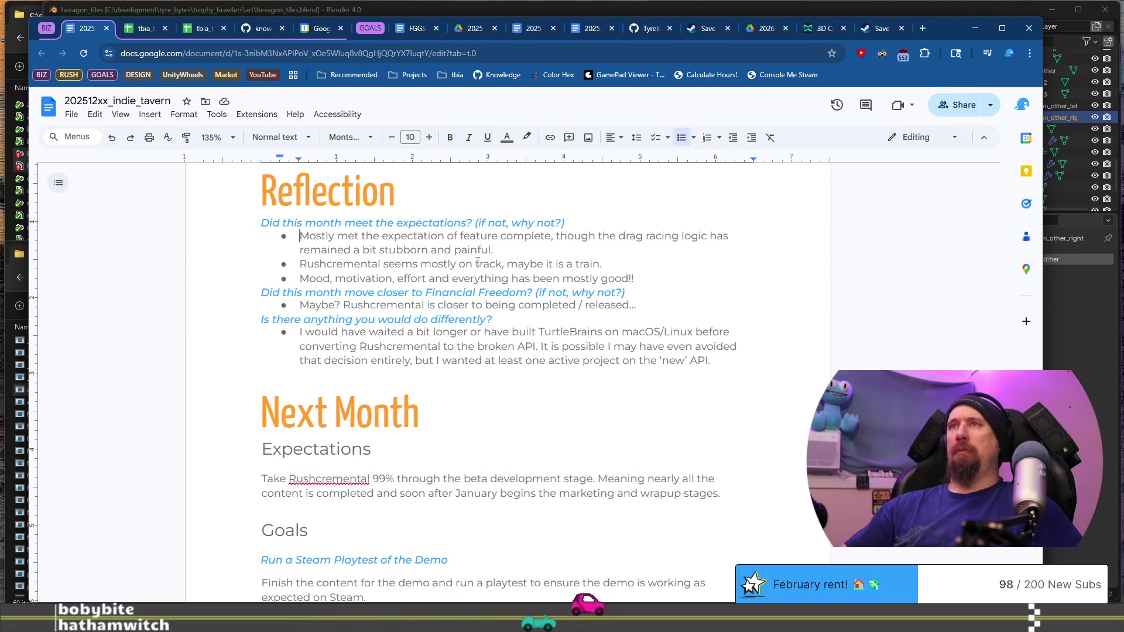
Rewrite the Rushcremental bullet to end '…which shifts the schedule forward.' and delete the train remark.
left_click(628, 265)
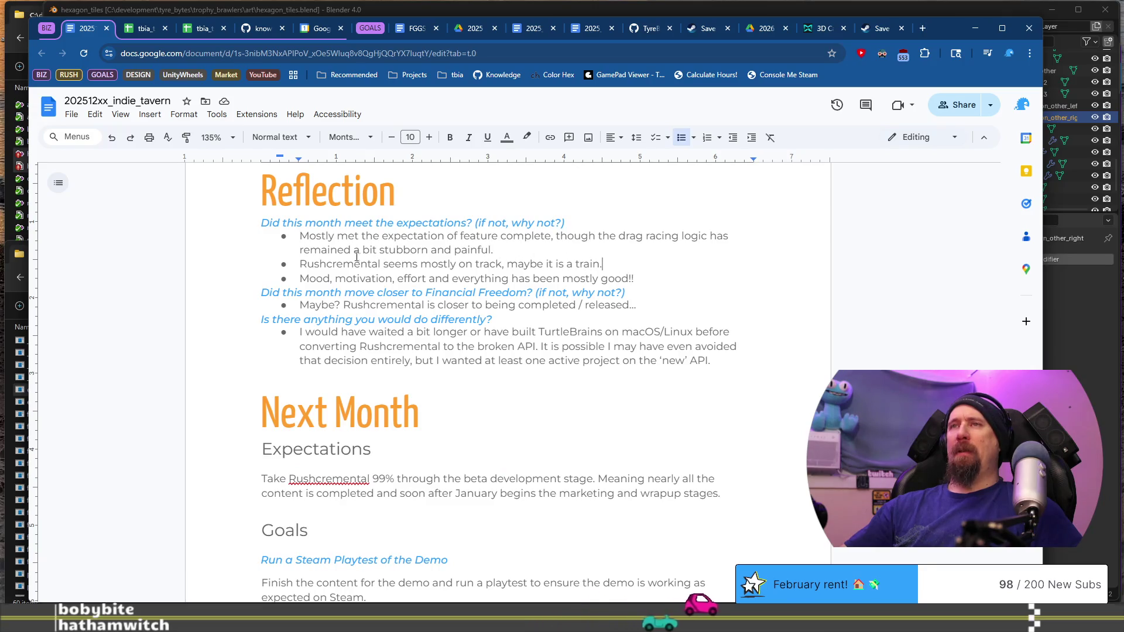
double_click(438, 264)
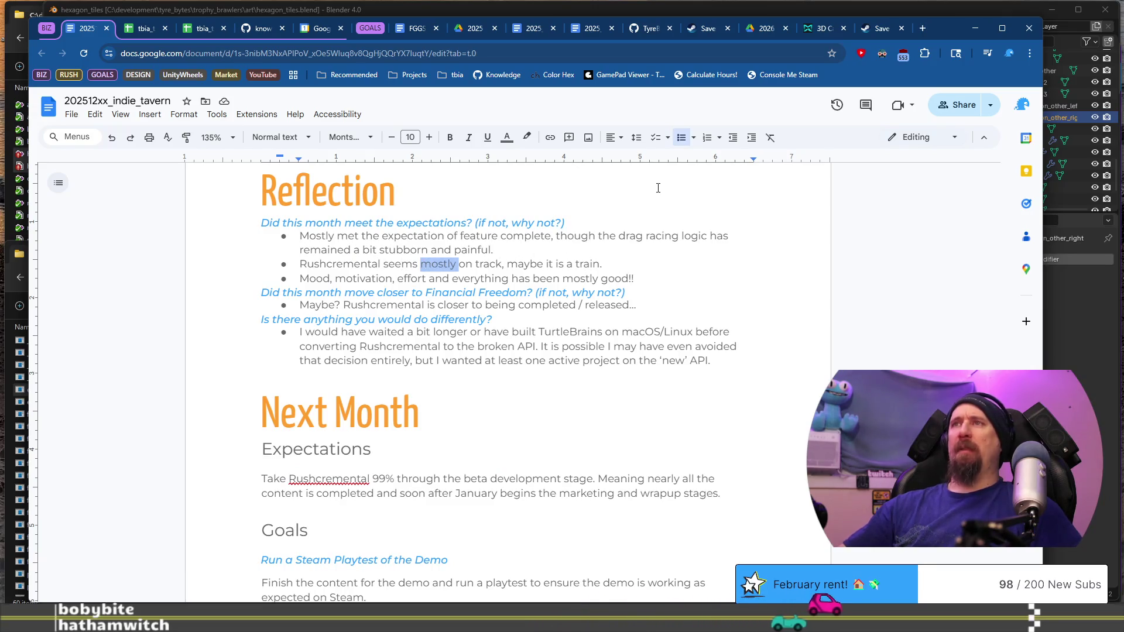
type("to be fallin")
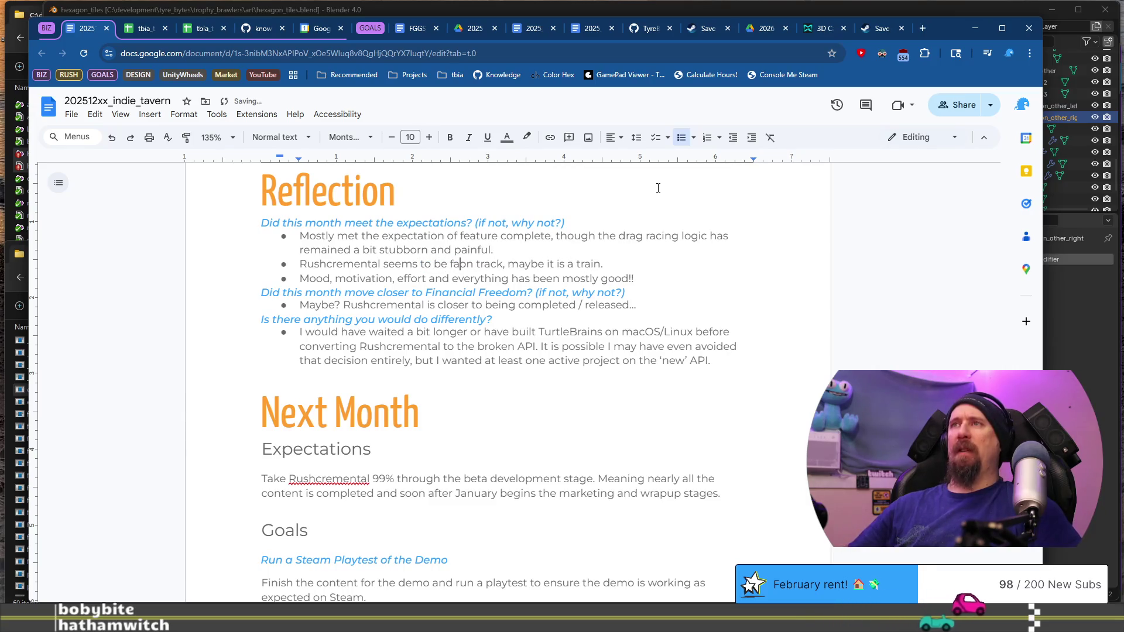
type("g behind slightl")
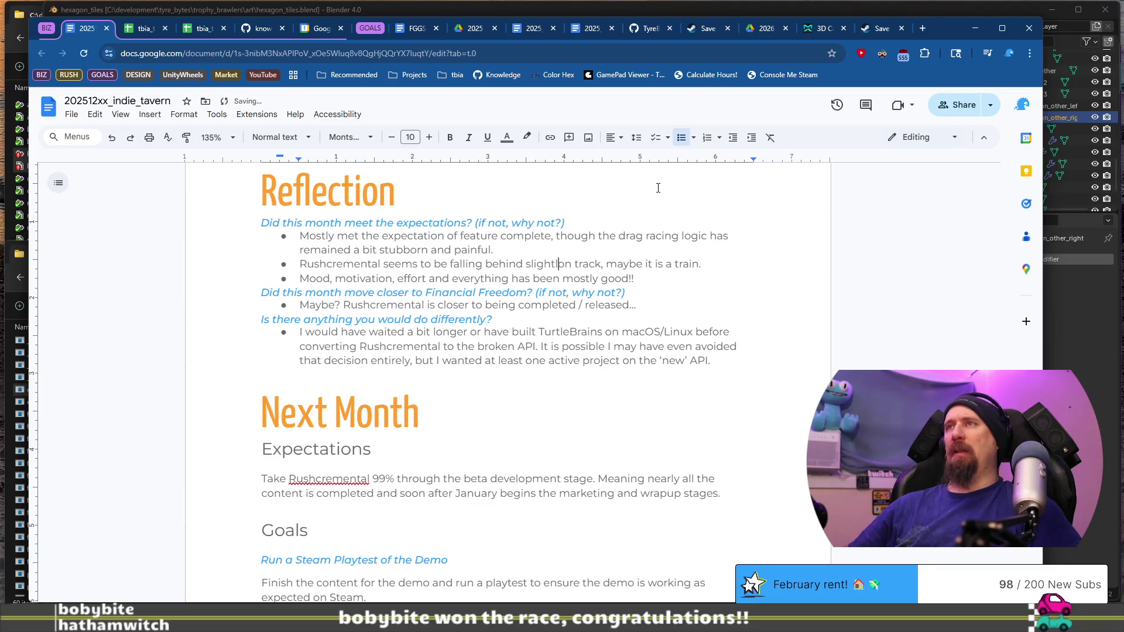
type(" was ")
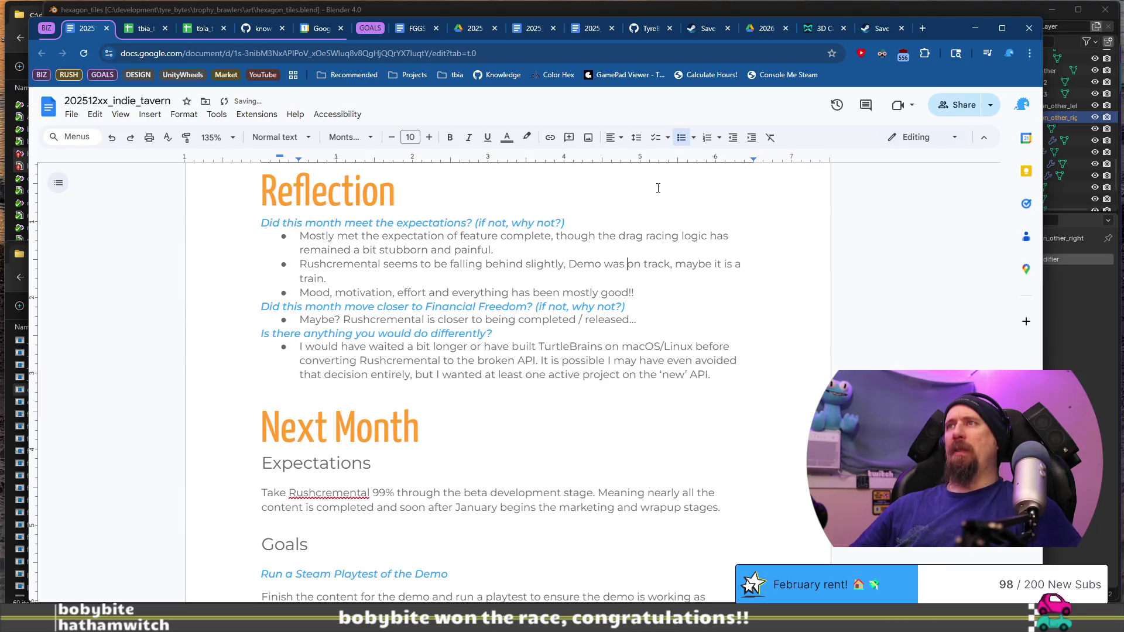
type("wak")
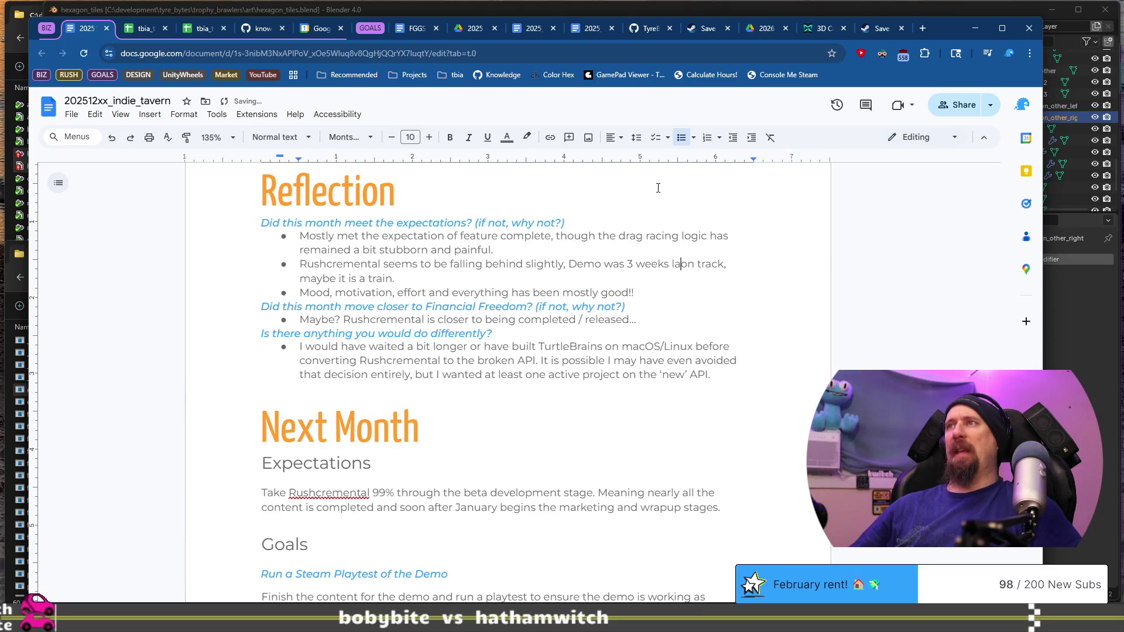
type("si")
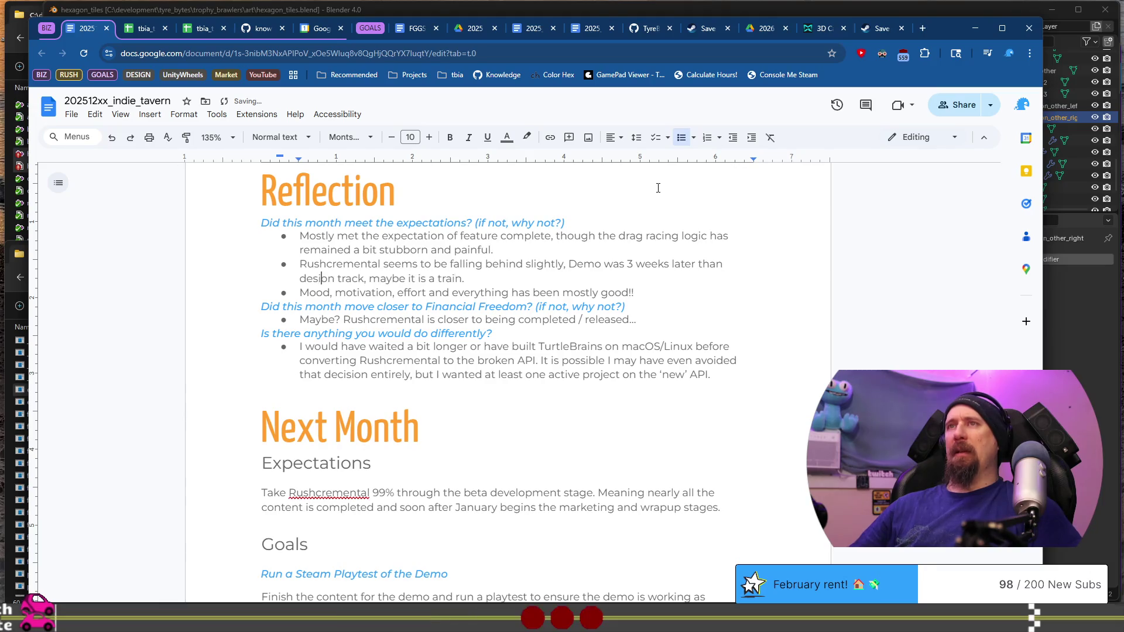
type(", and ")
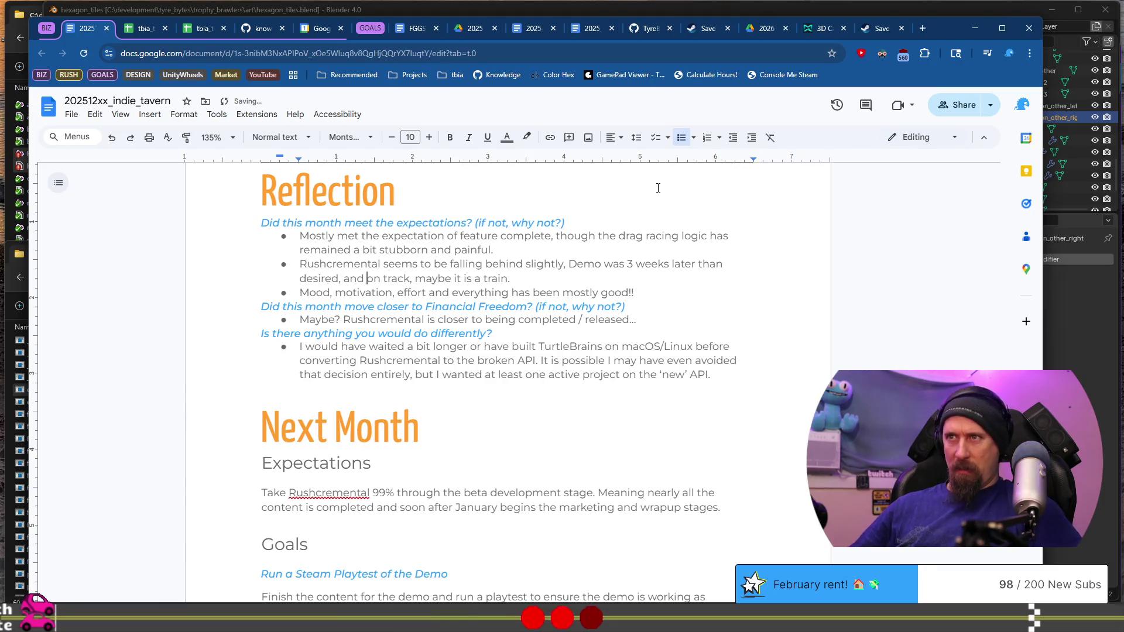
type("w")
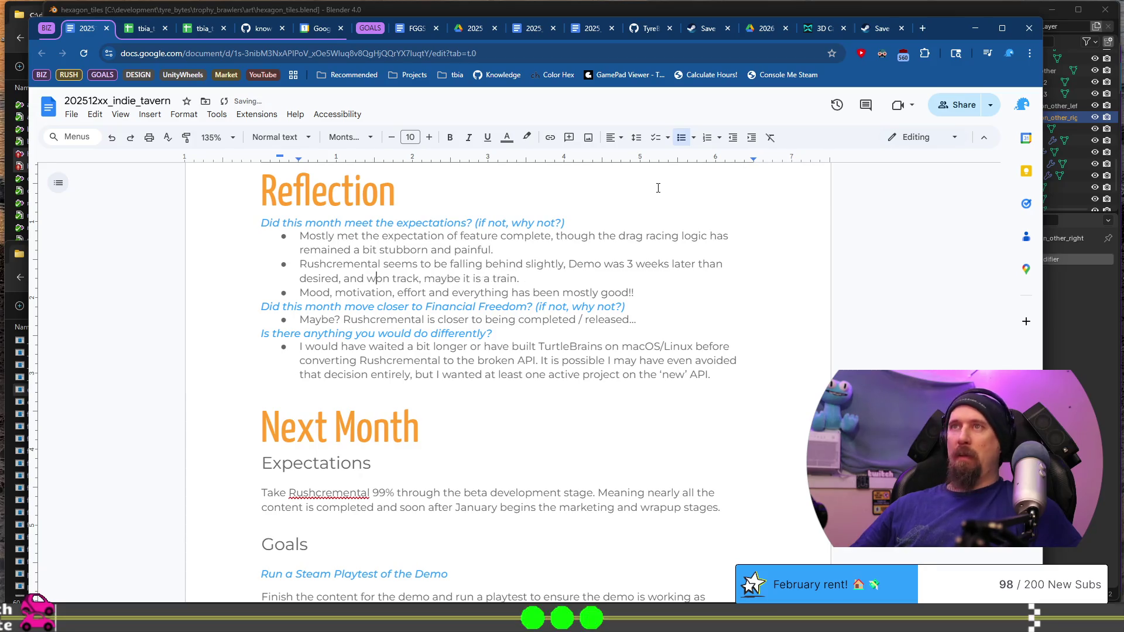
type(" cer")
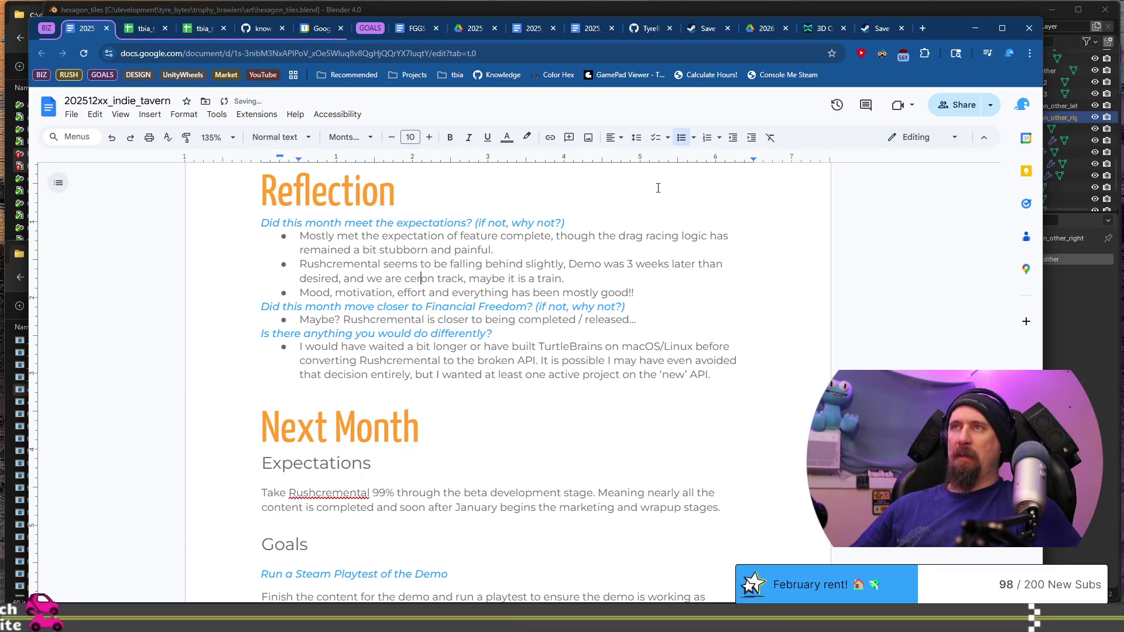
type("tainly not ")
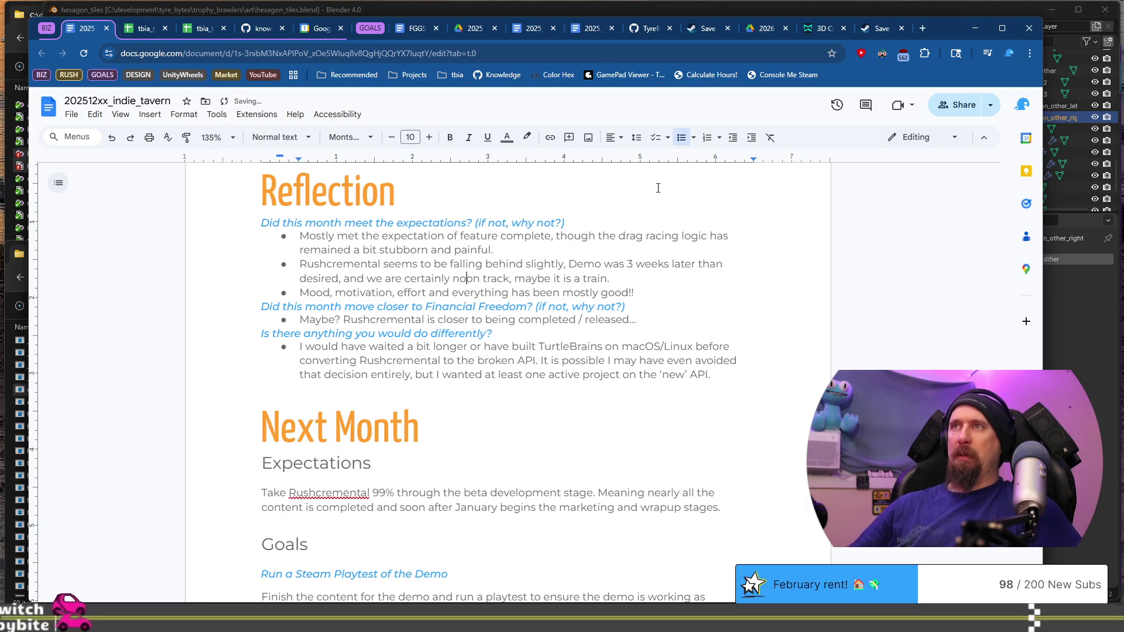
type("99% th")
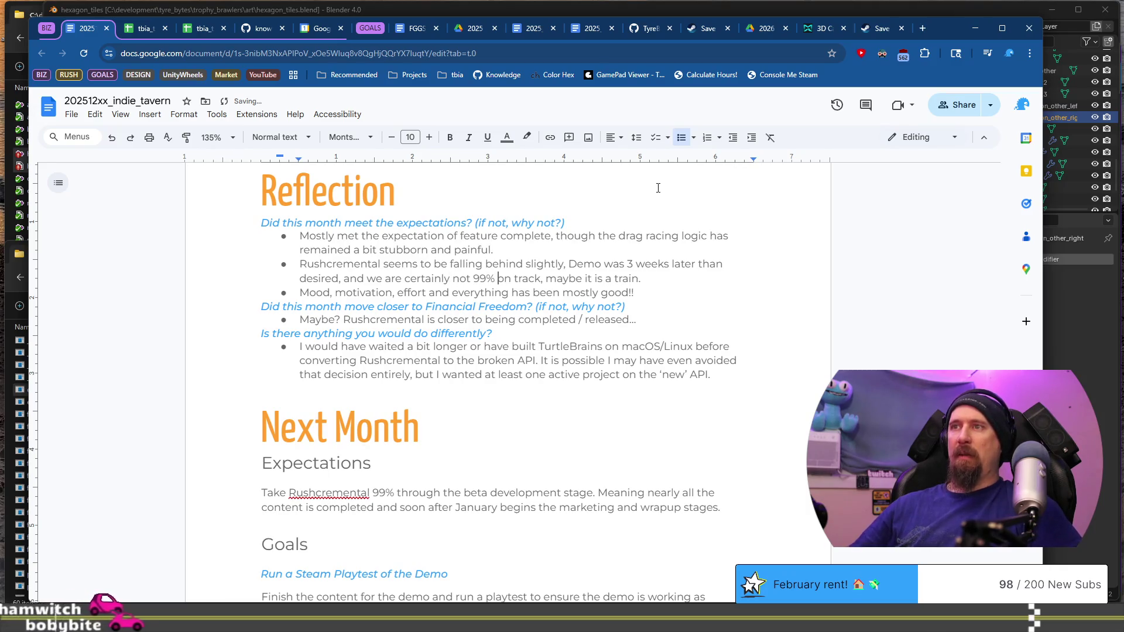
type("rough be")
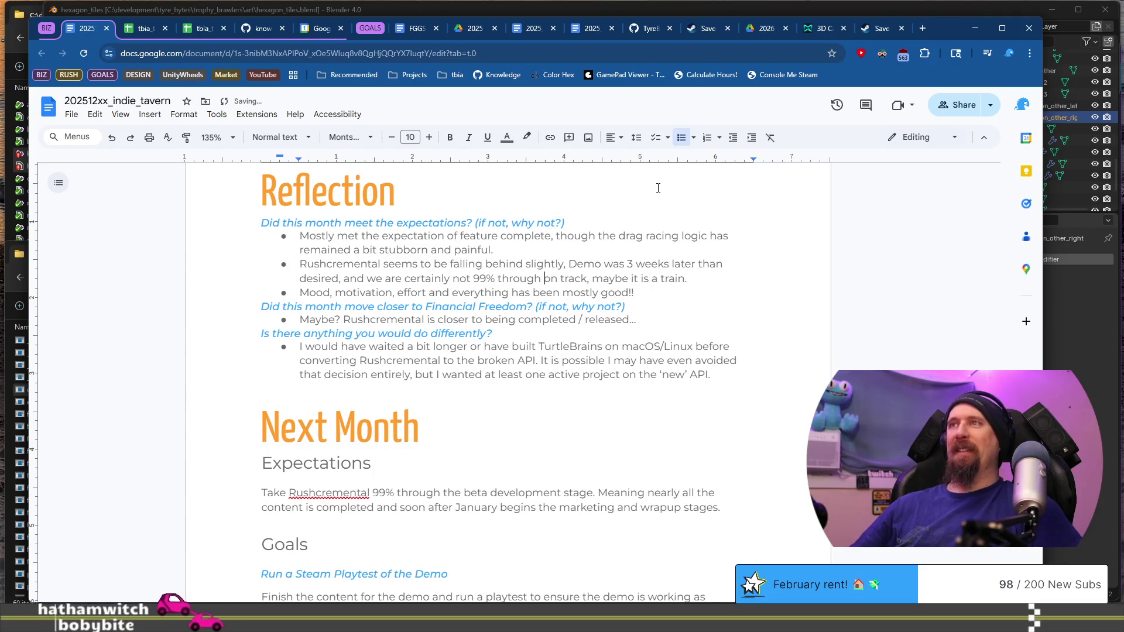
type("ta dev")
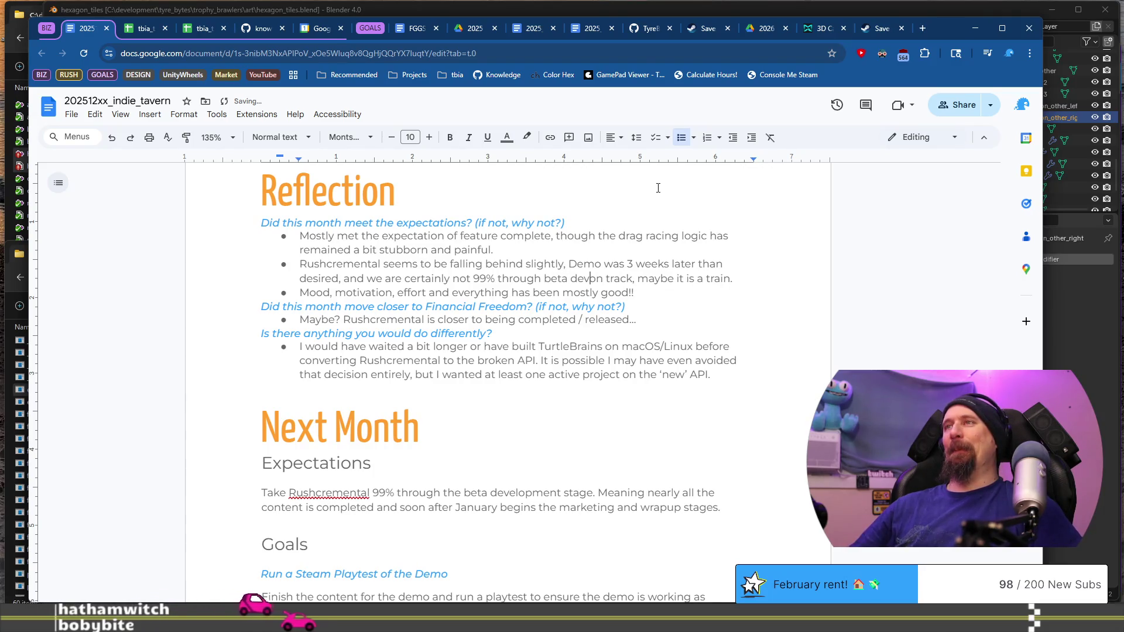
type(" stage... ")
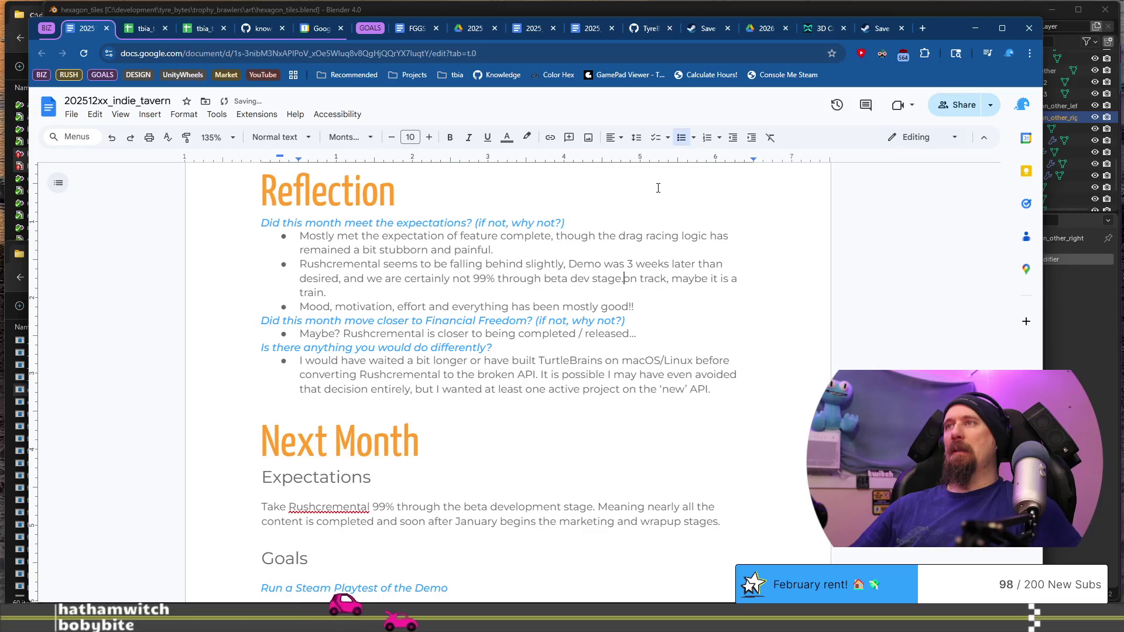
type("But also we d")
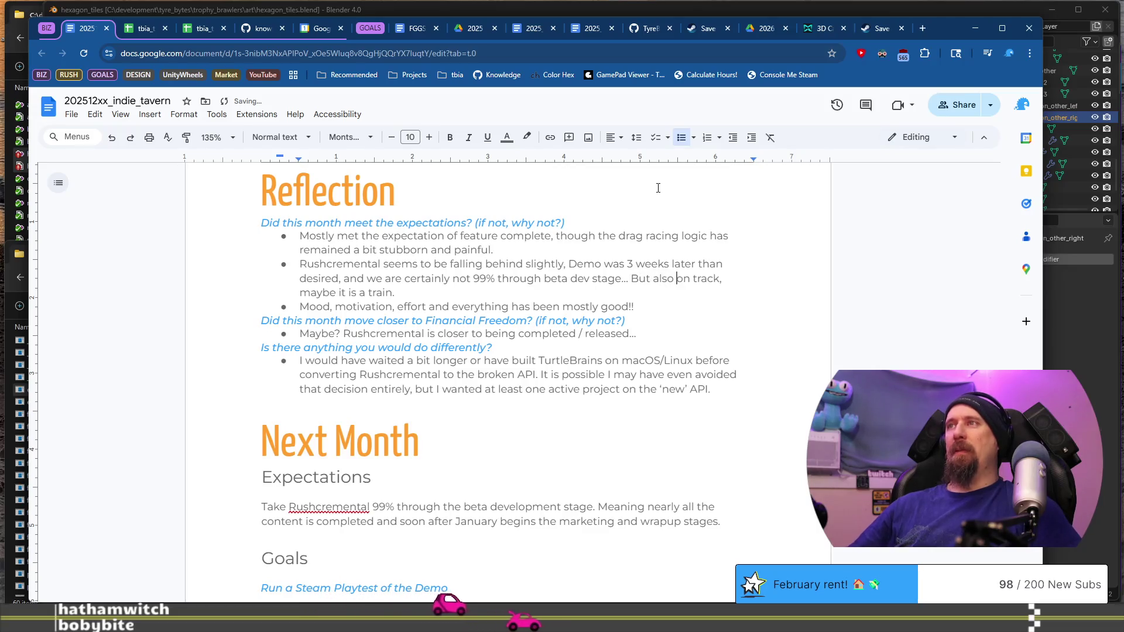
key("BackSpace")
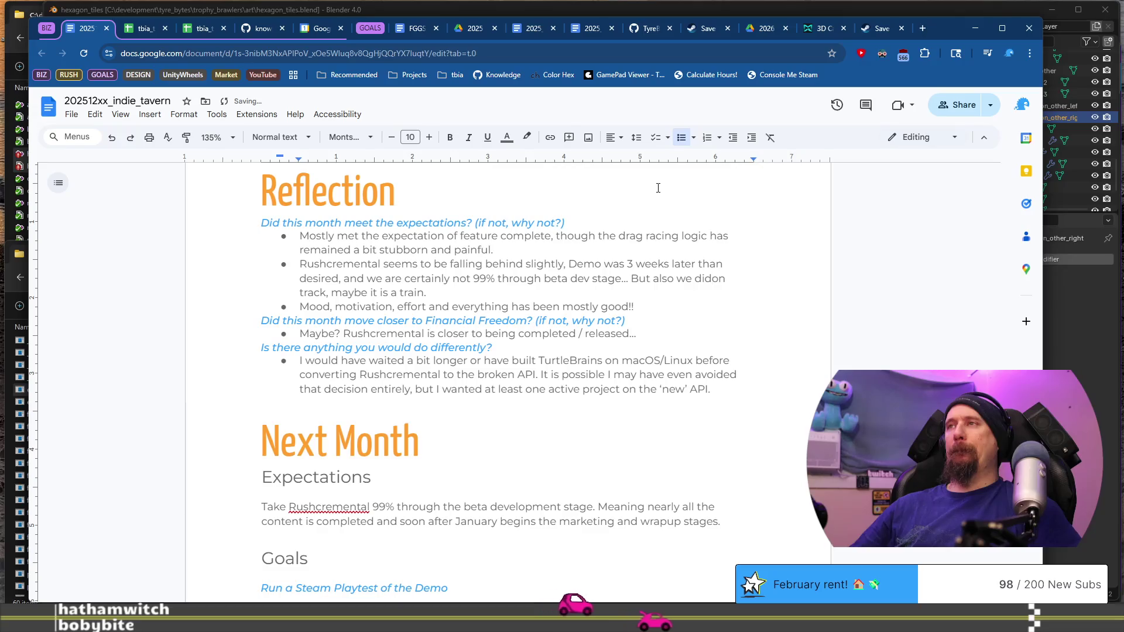
key("BackSpace")
key("BackSpace")
key("BackSpace")
type("time was s")
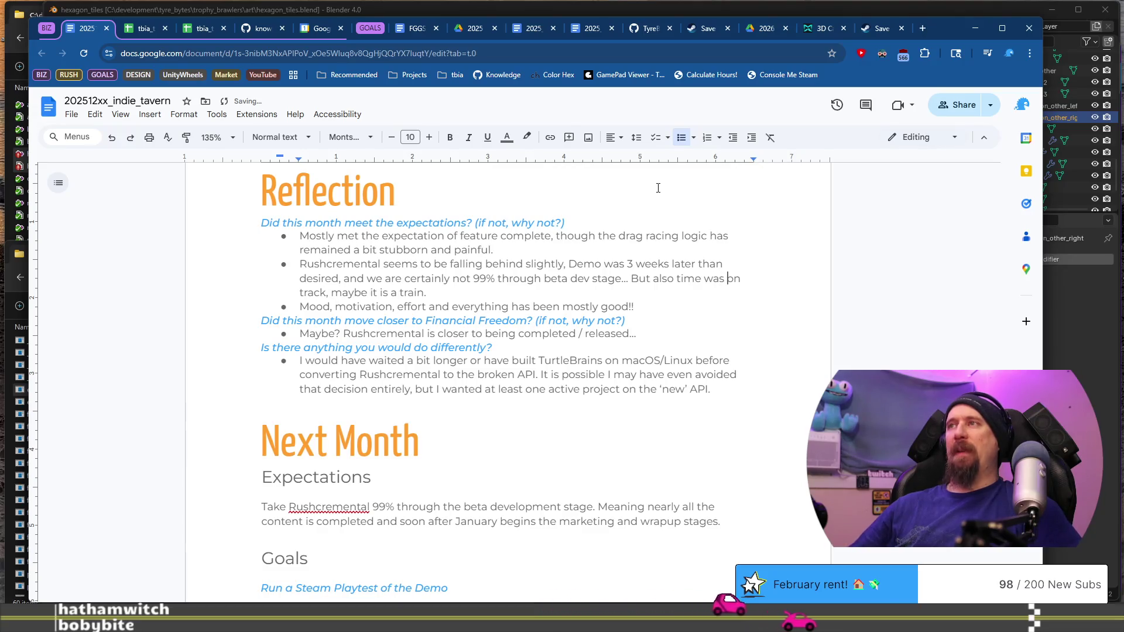
type("pe")
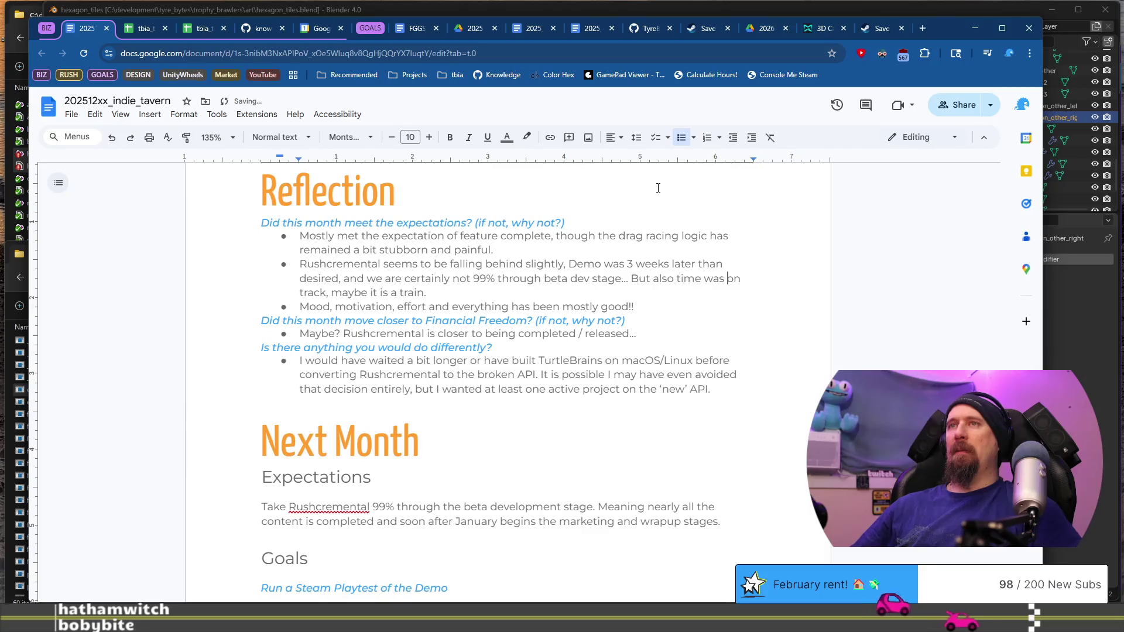
type("nt marketing tghon")
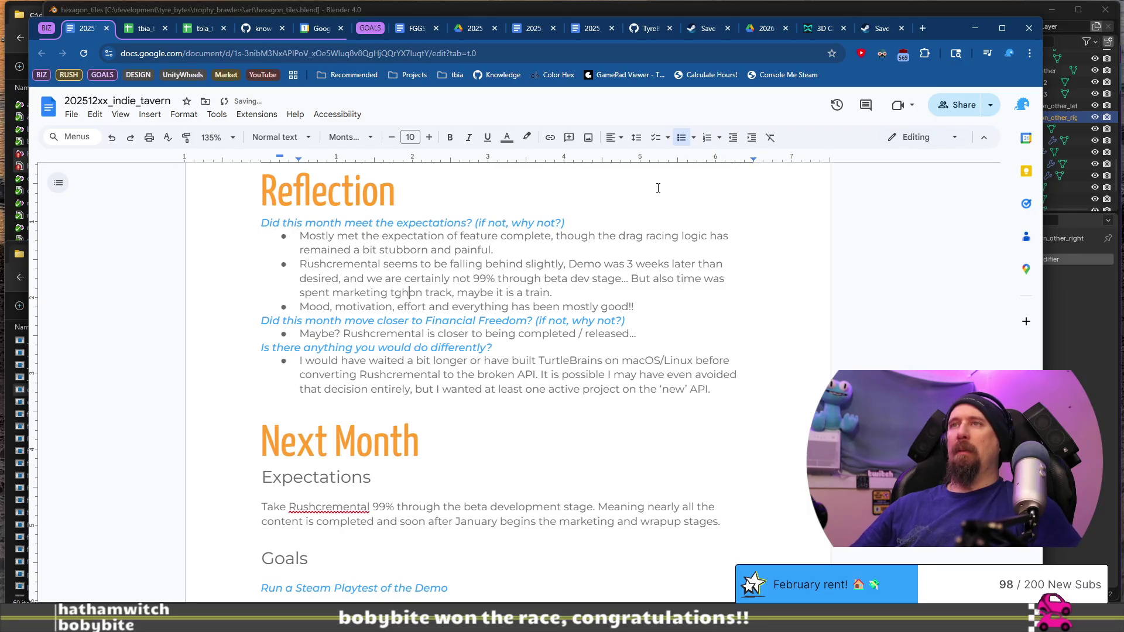
key("BackSpace")
key("BackSpace")
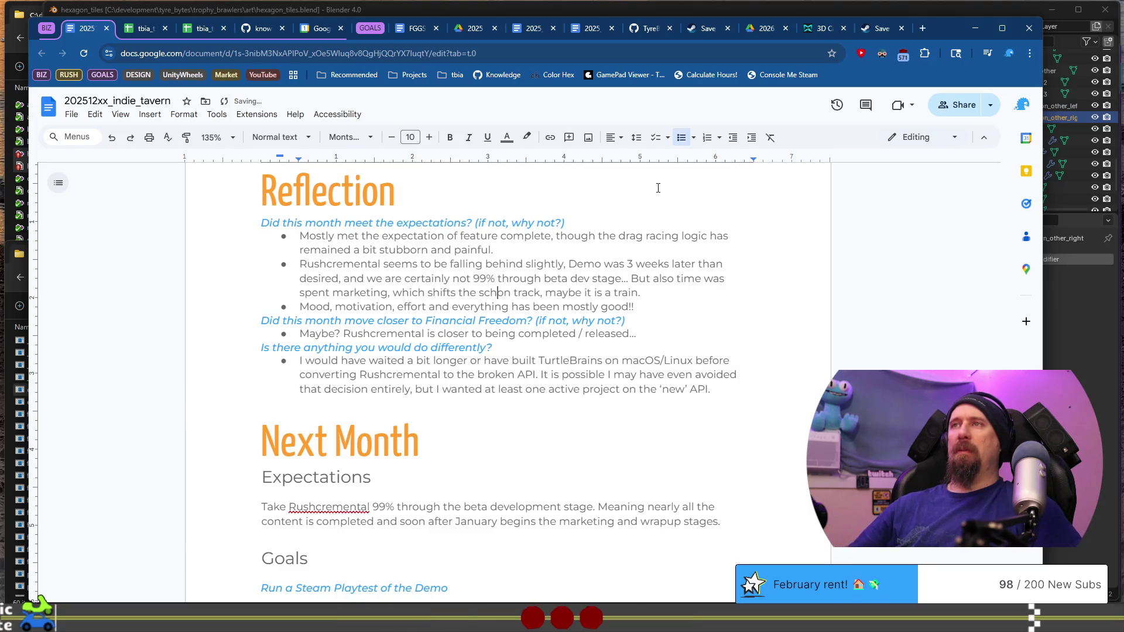
type("edule for")
type("ward")
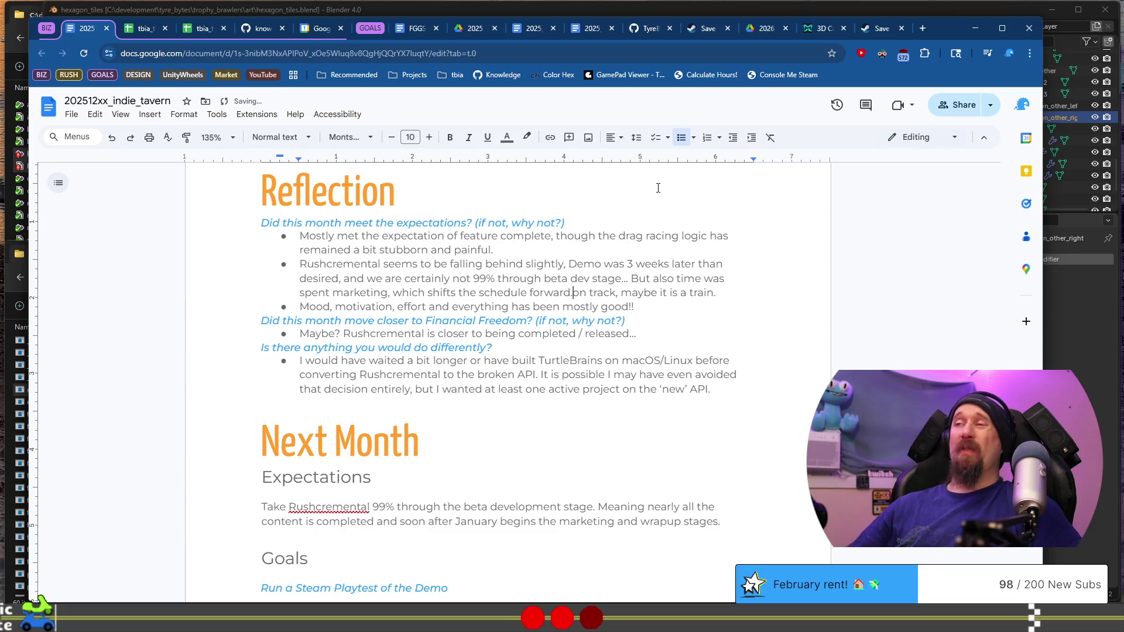
key("shift+End")
key("Delete")
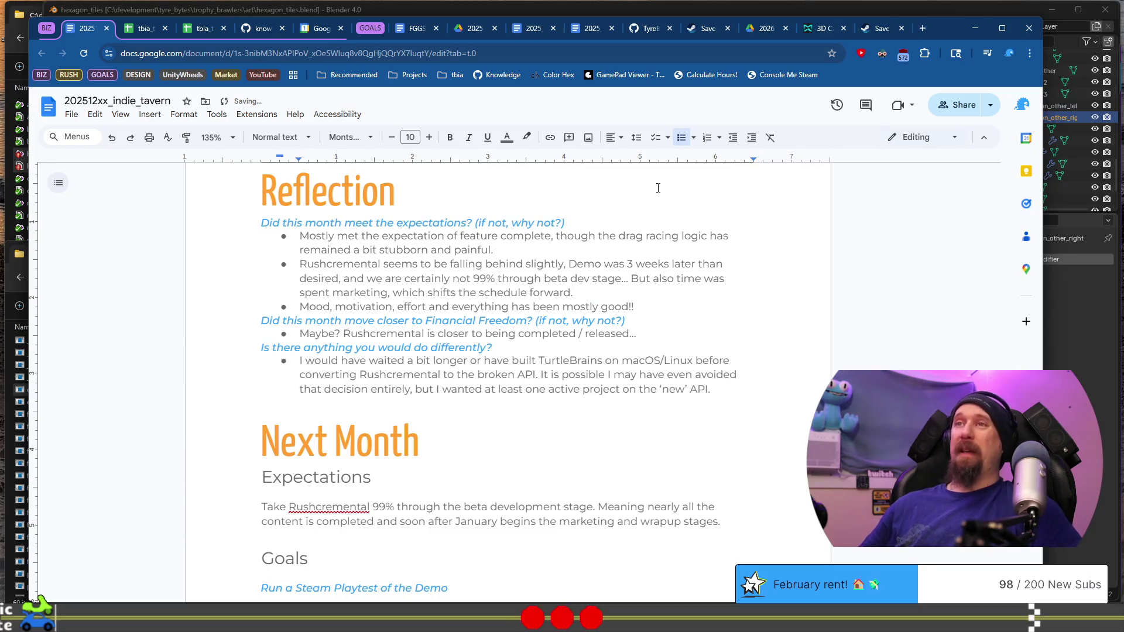
Select the first Reflection bullet, the feature-complete 'Mostly met the expectation…' line.
key("Down")
key("Up")
key("Up")
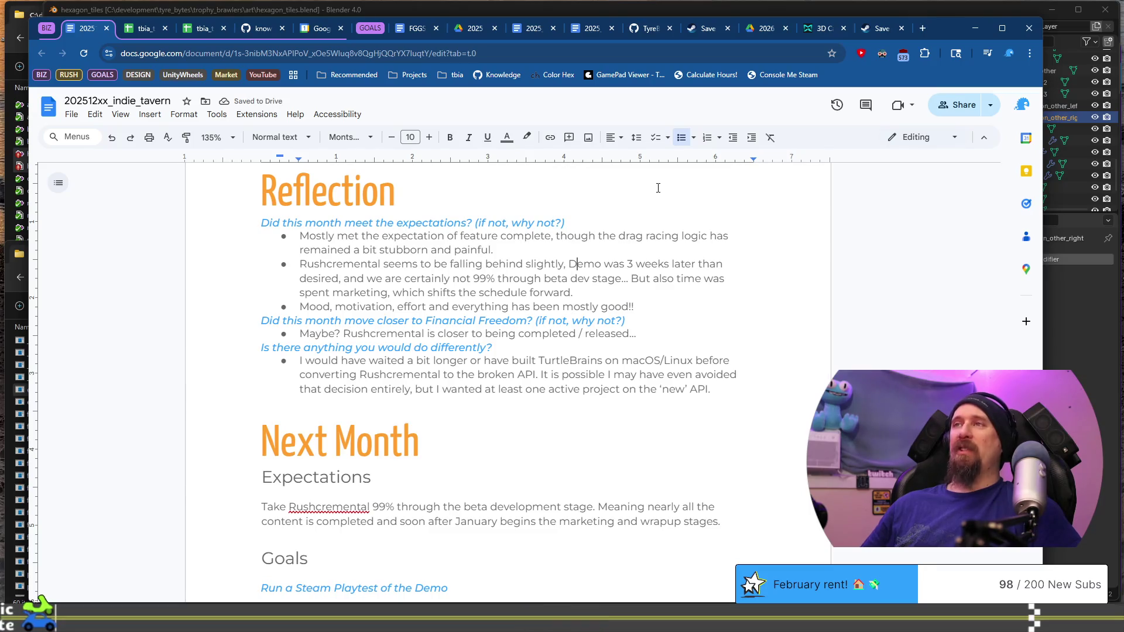
key("shift+Up")
key("shift+Up")
key("shift+Home")
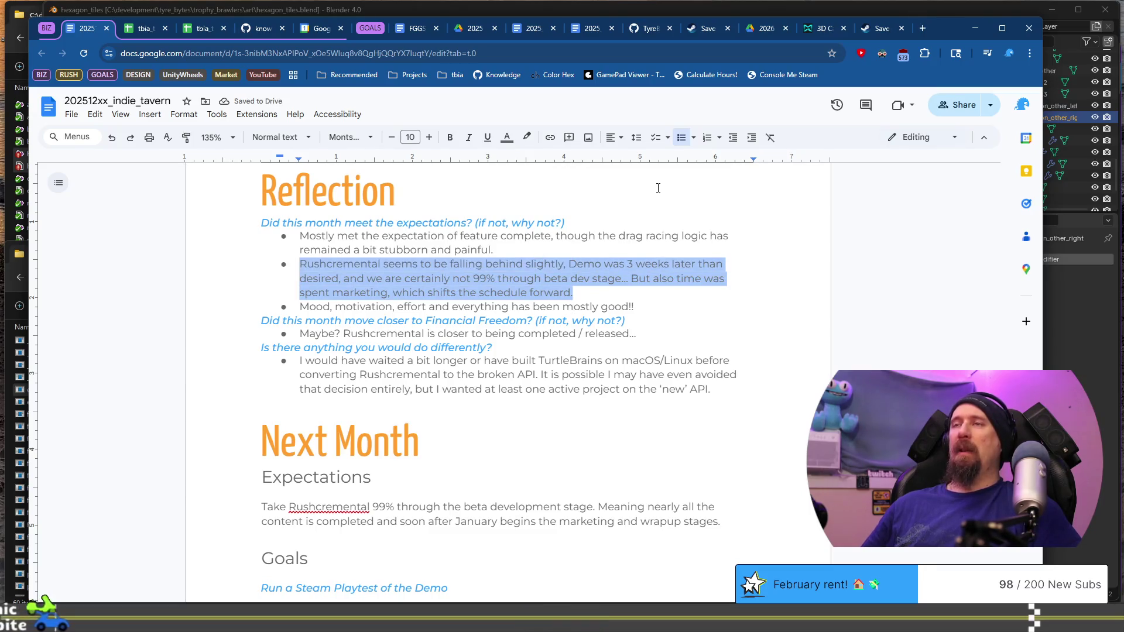
key("Left")
key("Left")
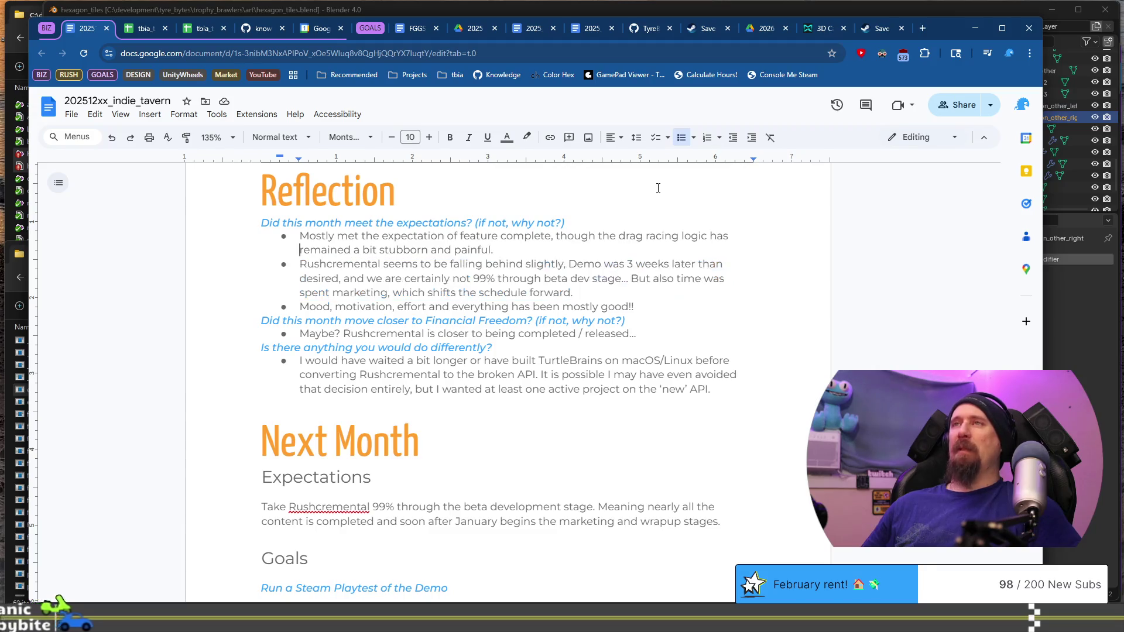
key("shift+Up")
key("shift+Home")
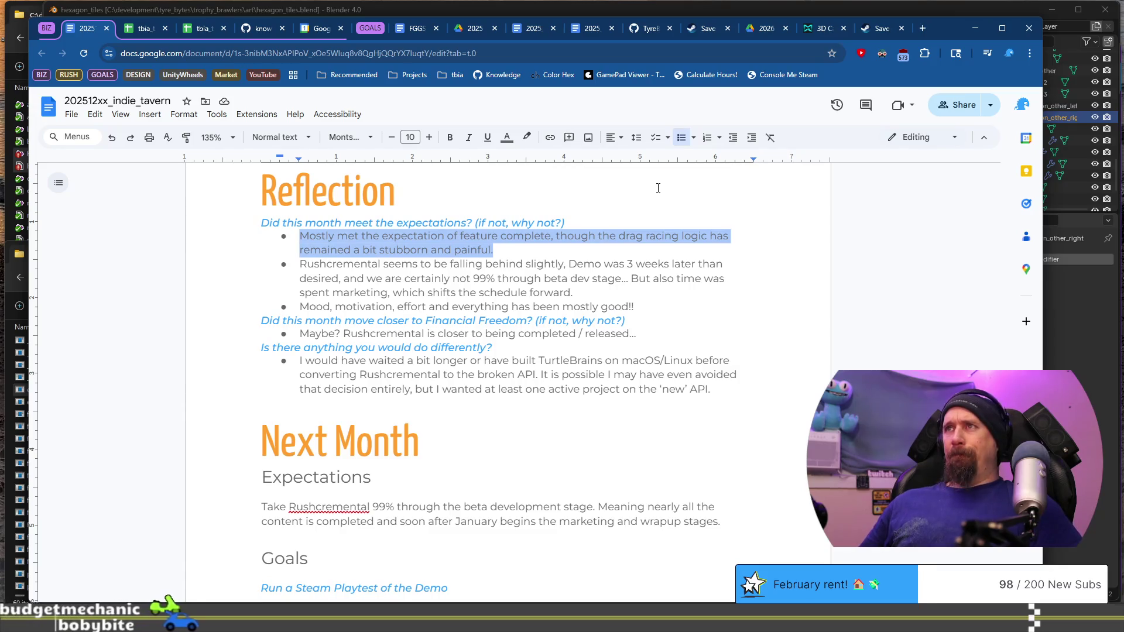
Delete the 'Mostly met the expectation…' bullet so Rushcremental leads, then bring Steam forward.
key("Delete")
key("Delete")
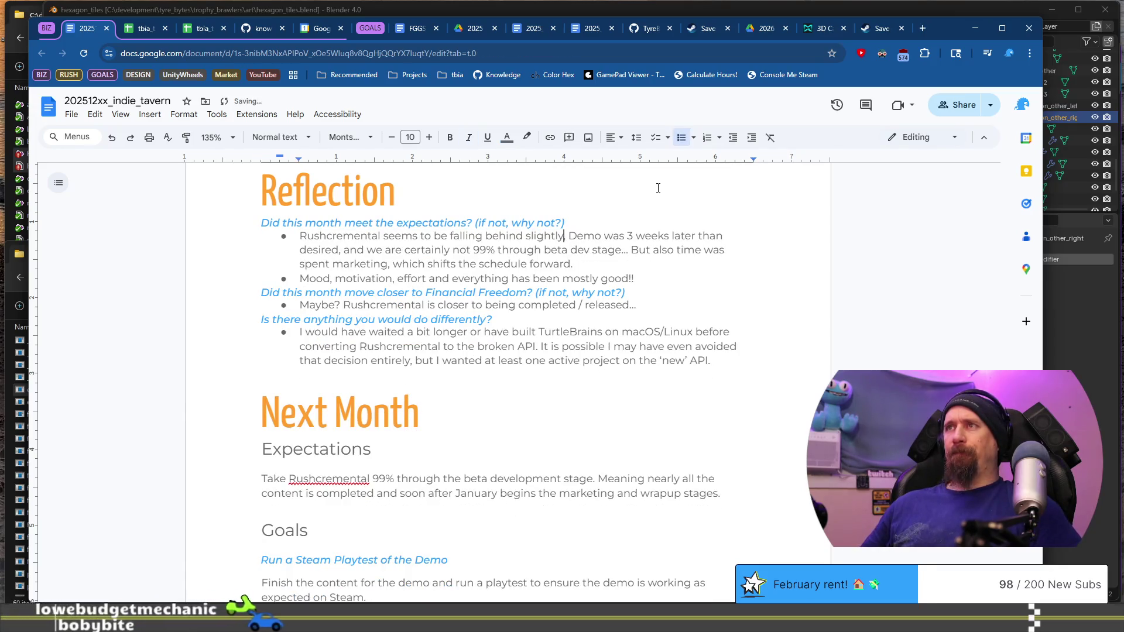
key("End")
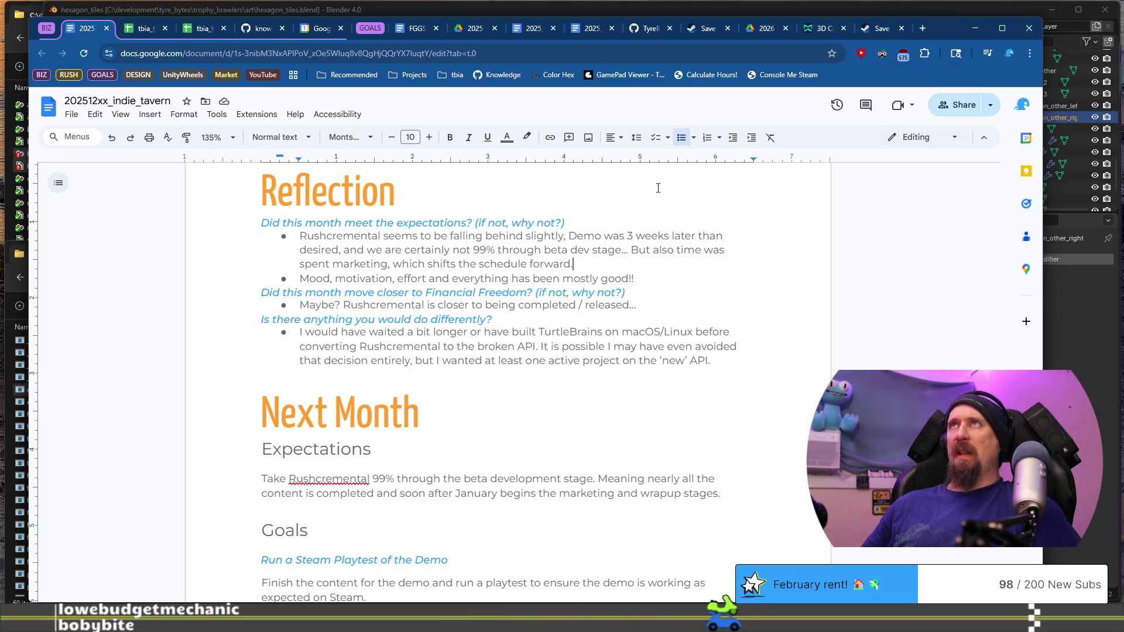
key("Down")
key("Down")
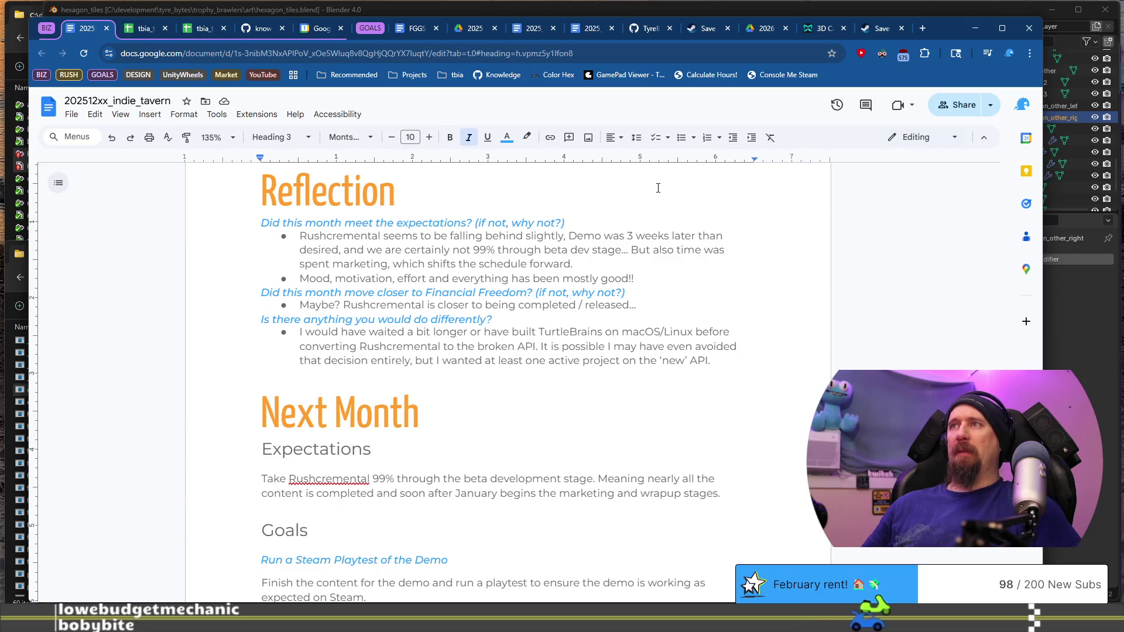
key("Up")
key("Home")
key("shift+End")
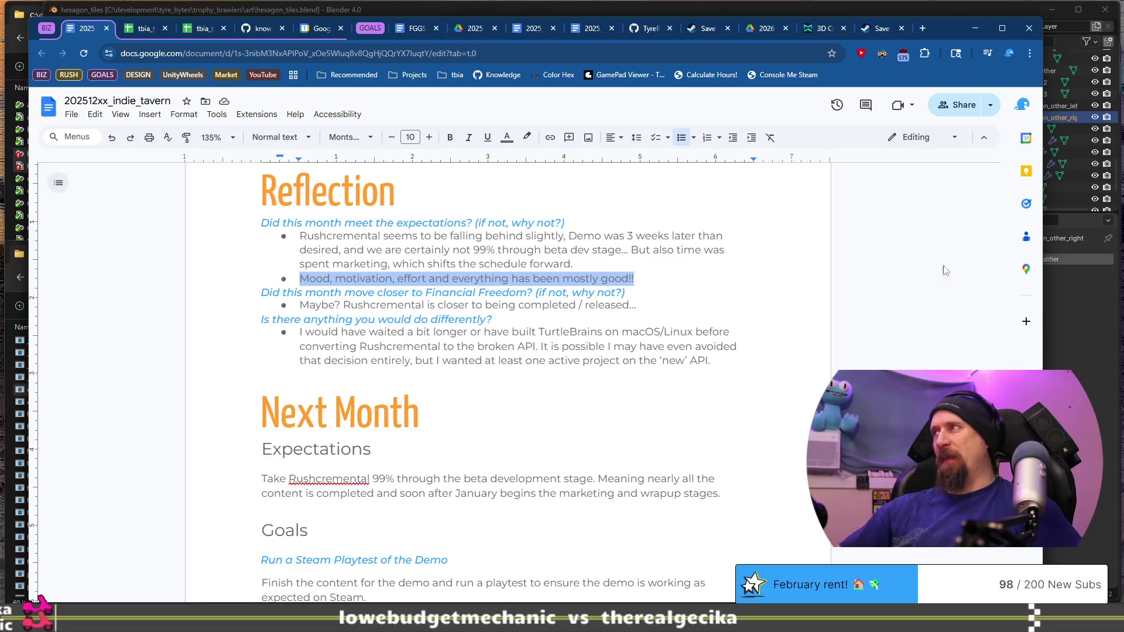
key("alt+Tab")
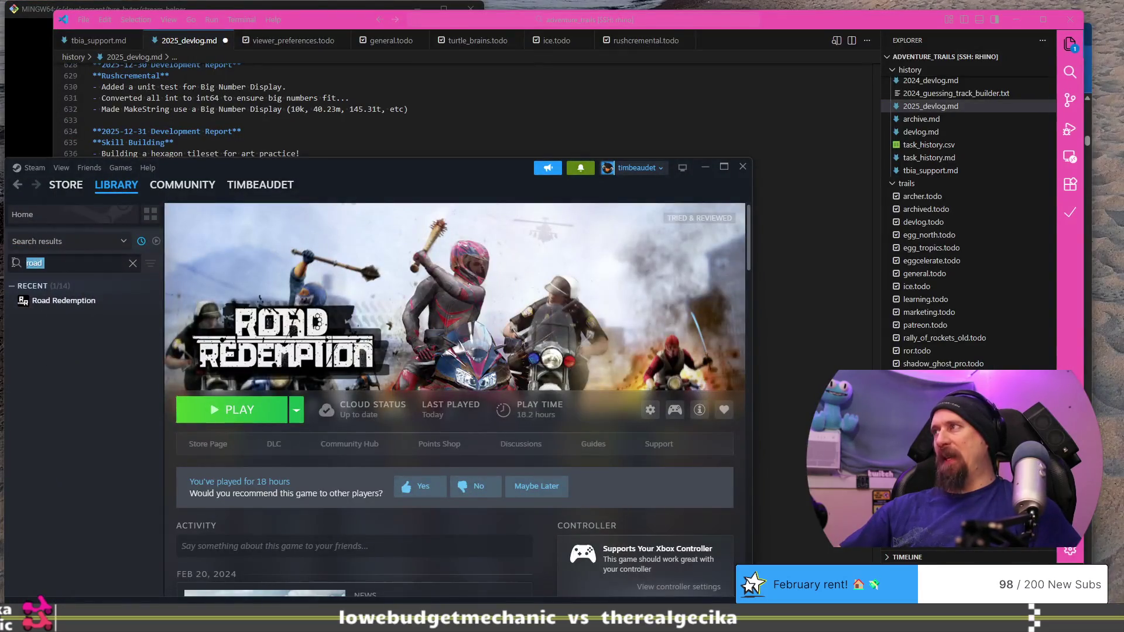
Clear the Steam library search and browse the full game list.
key("BackSpace")
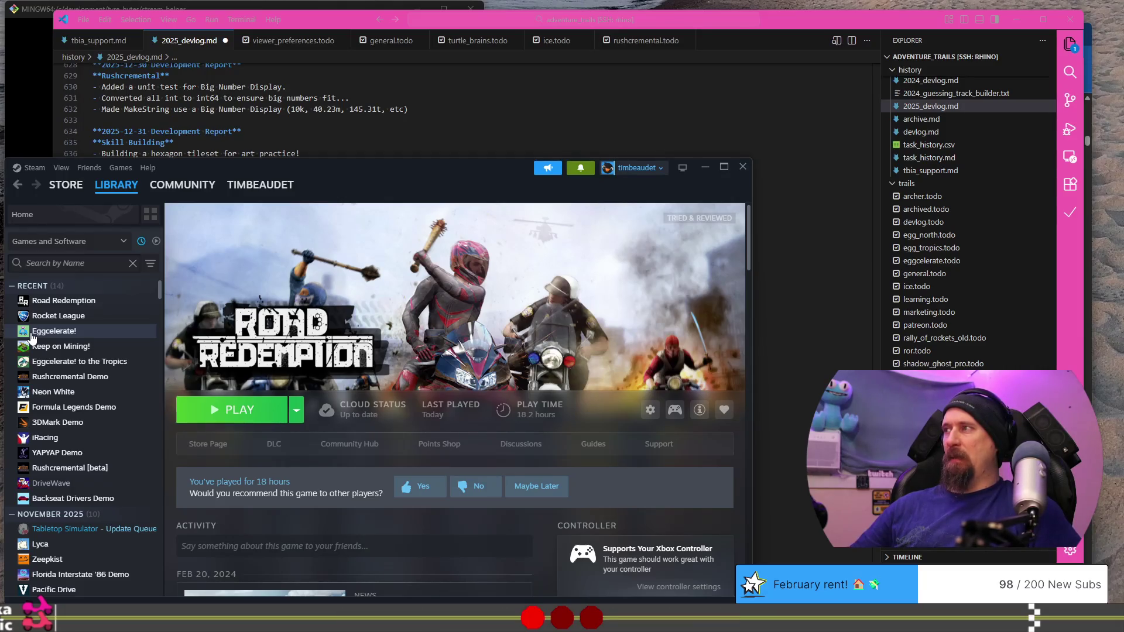
type("typ")
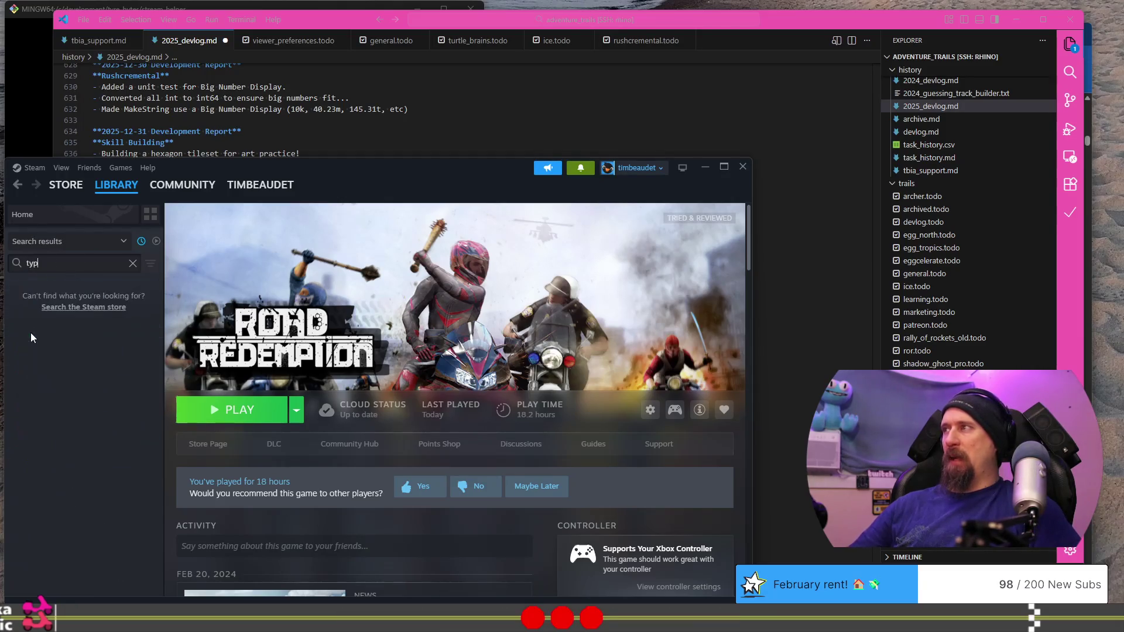
key("ctrl+a")
key("BackSpace")
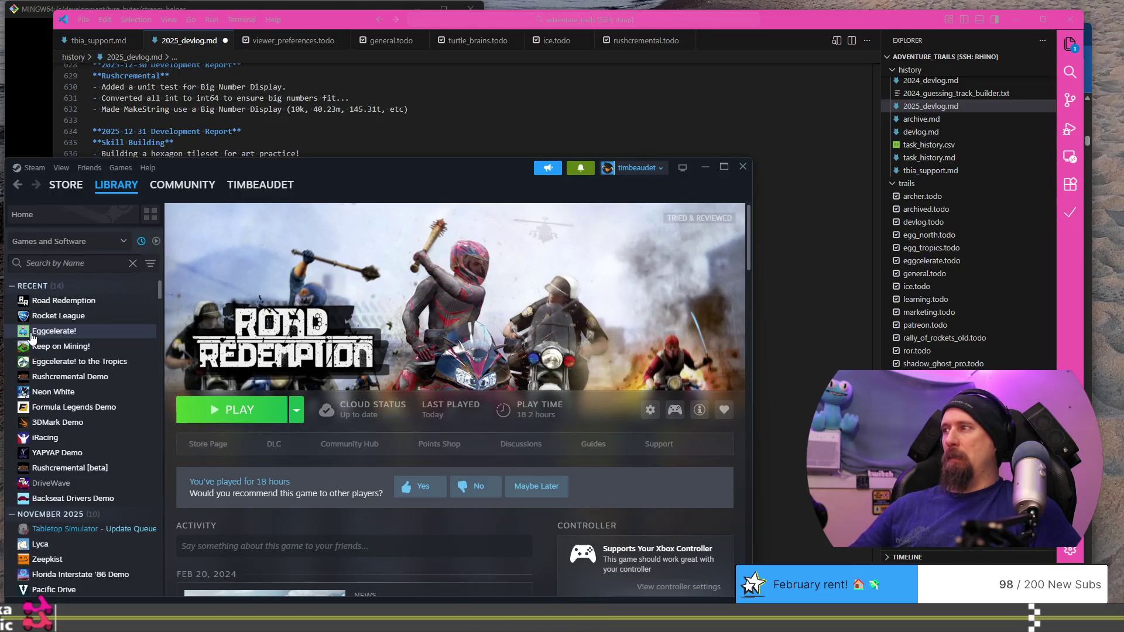
scroll(32, 339, "down", 5)
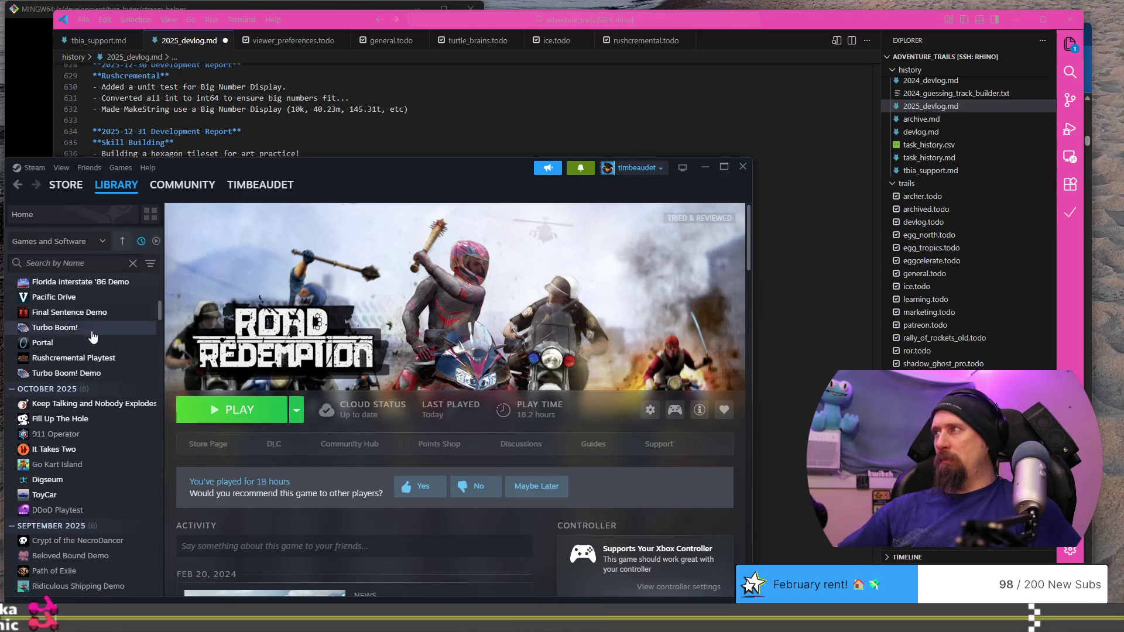
scroll(89, 515, "up", 4)
scroll(89, 515, "up", 1)
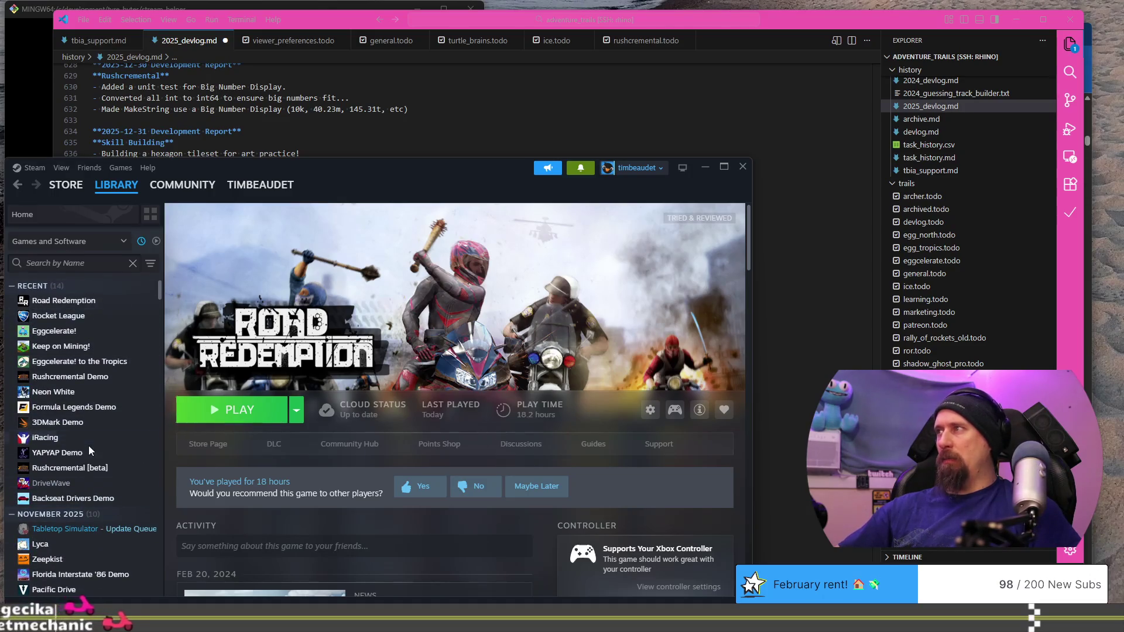
scroll(102, 448, "down", 2)
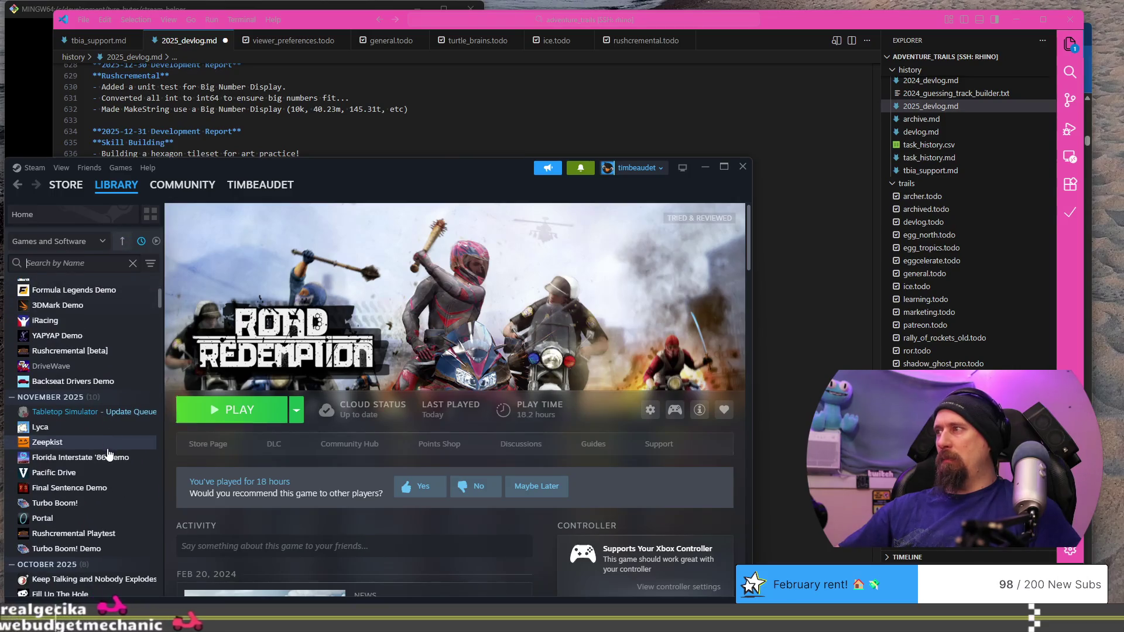
scroll(107, 451, "down", 10)
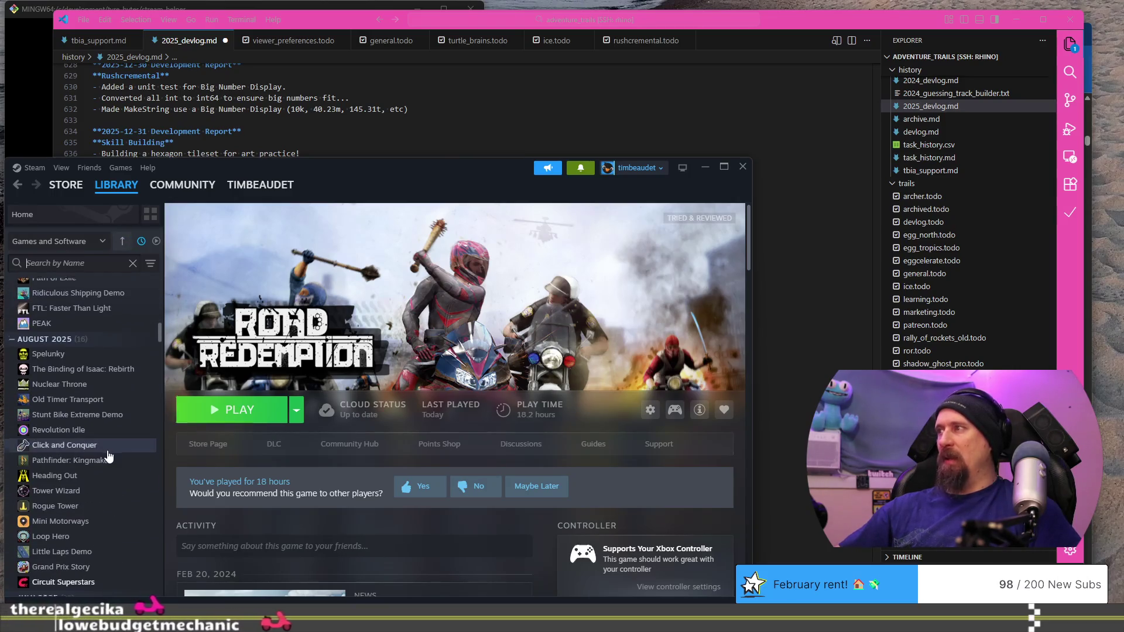
scroll(108, 455, "down", 1)
scroll(72, 370, "down", 2)
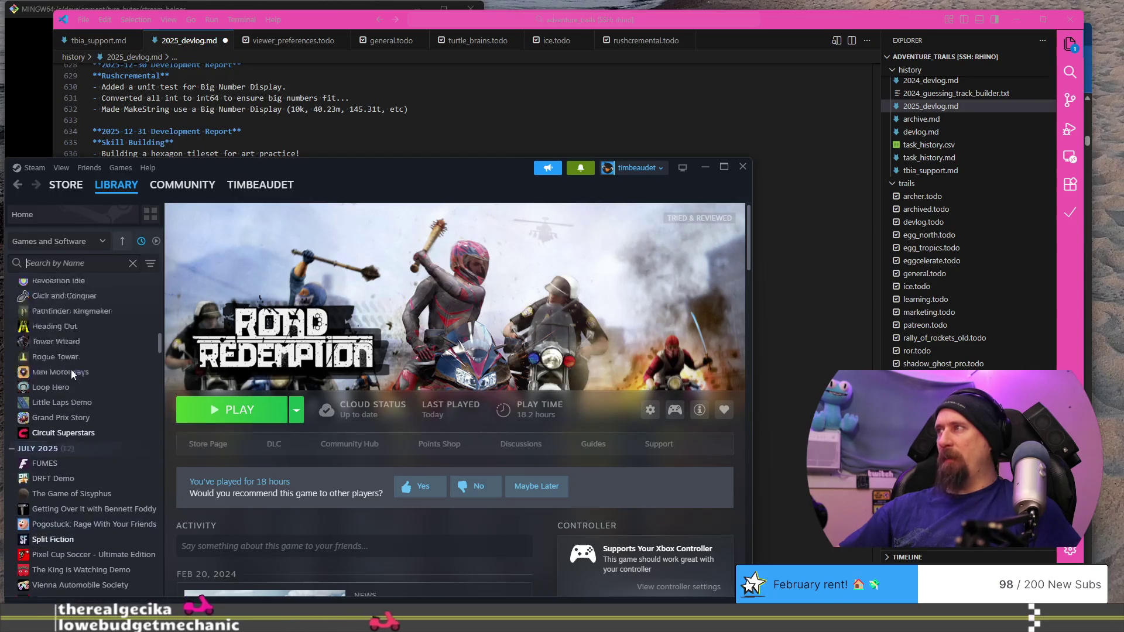
scroll(72, 370, "up", 20)
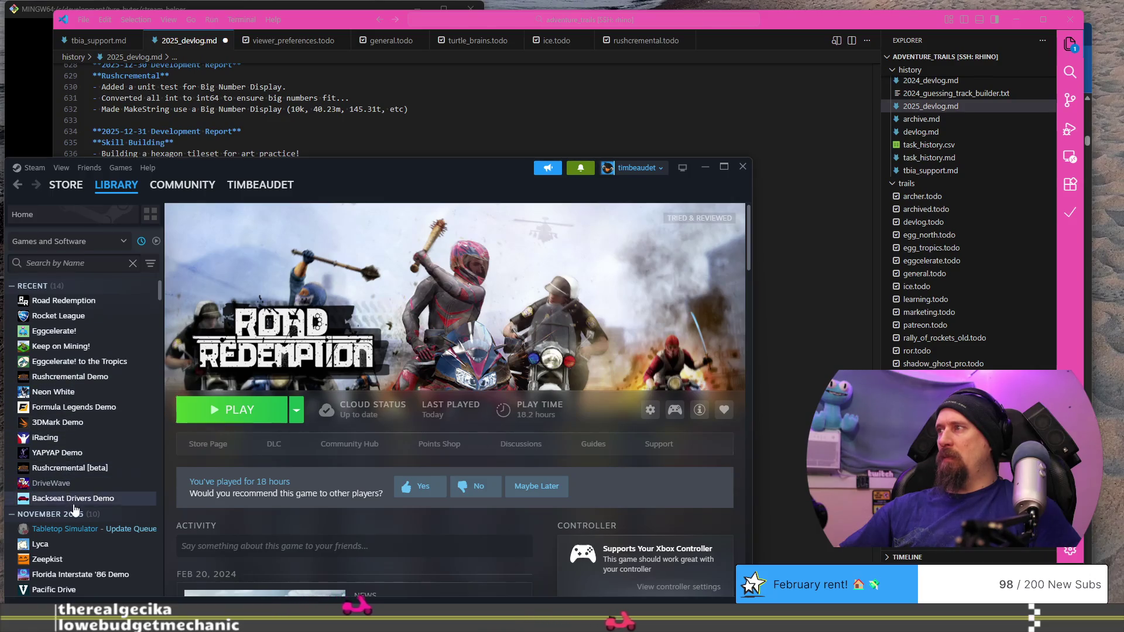
Search 'Final' to check Final Sentence Demo's 40-minute play time, then return to the document.
left_click(74, 263)
type("Final")
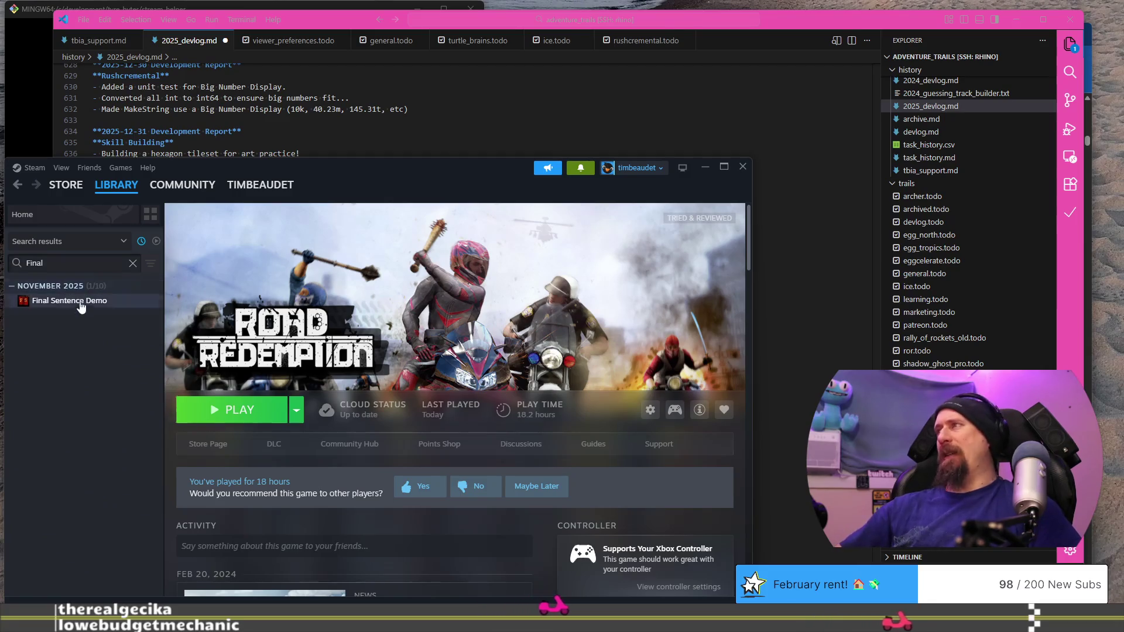
left_click(82, 304)
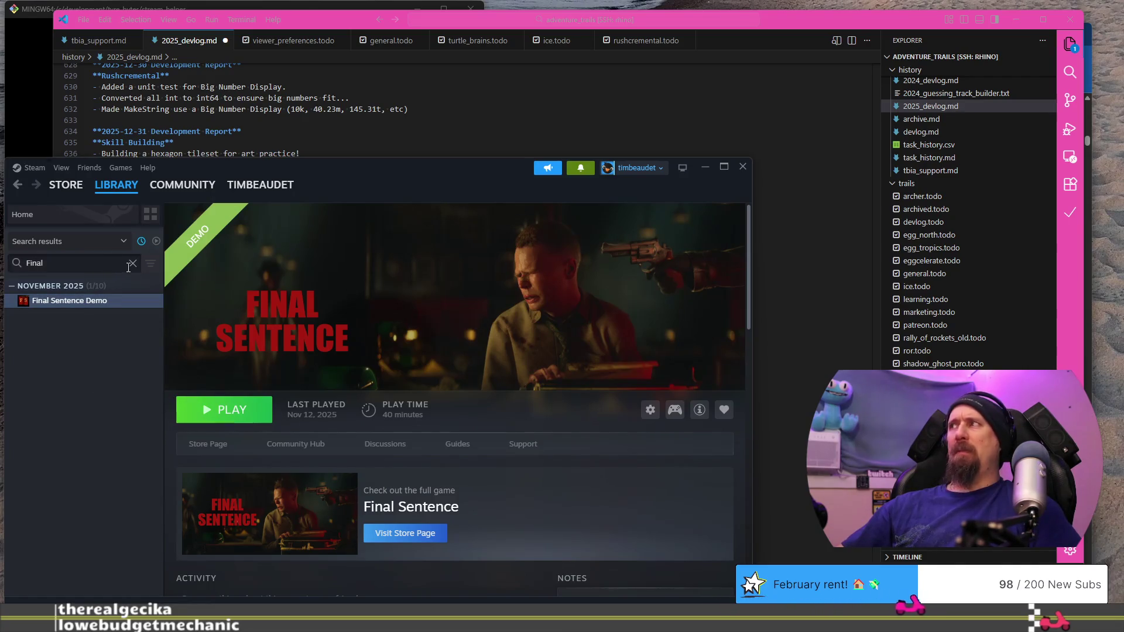
left_click(133, 264)
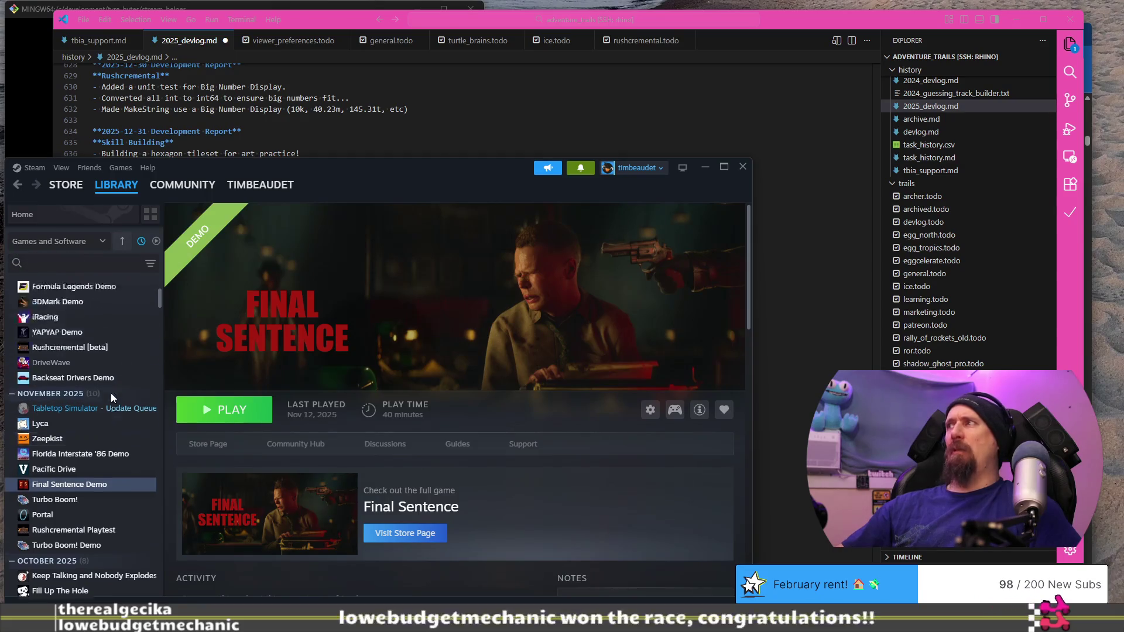
key("alt+Tab")
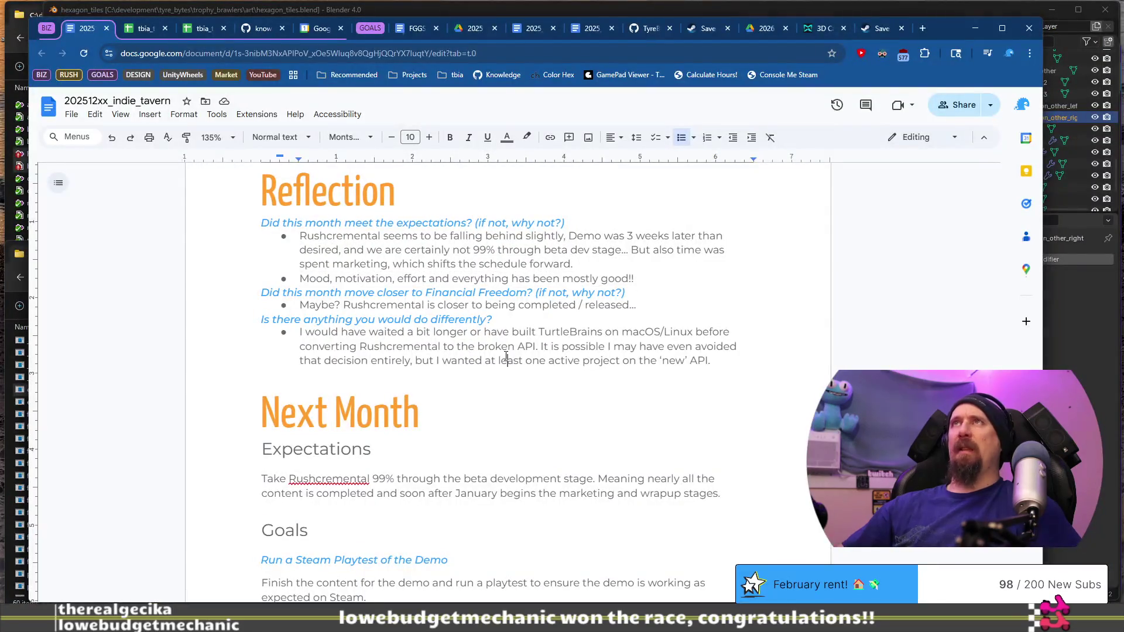
left_click(507, 358)
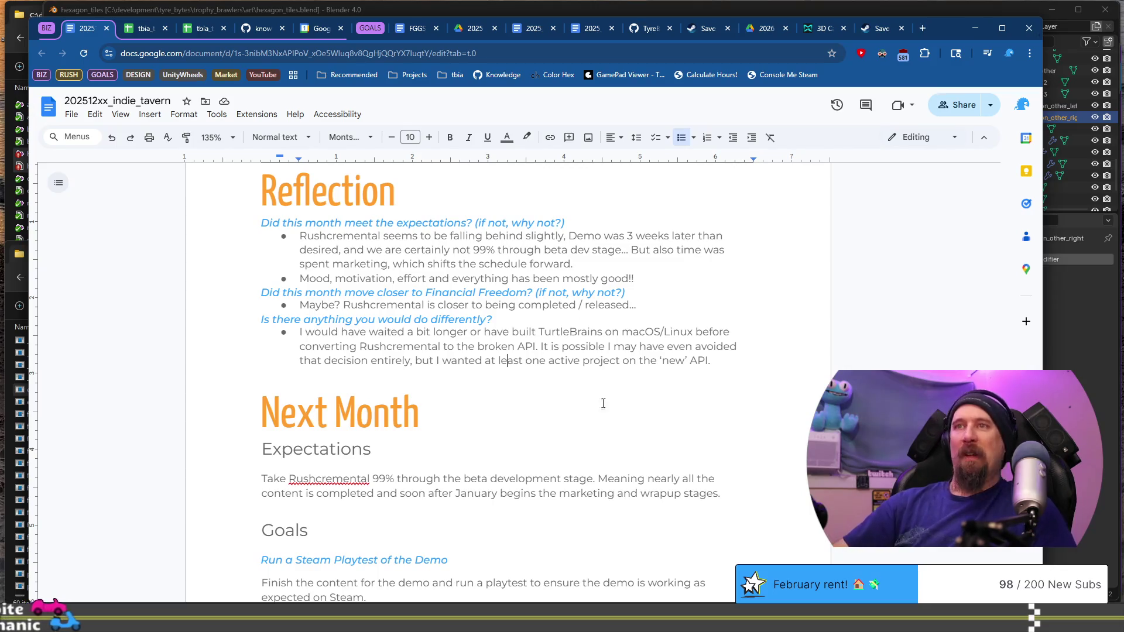
left_click(618, 452)
left_click(648, 479)
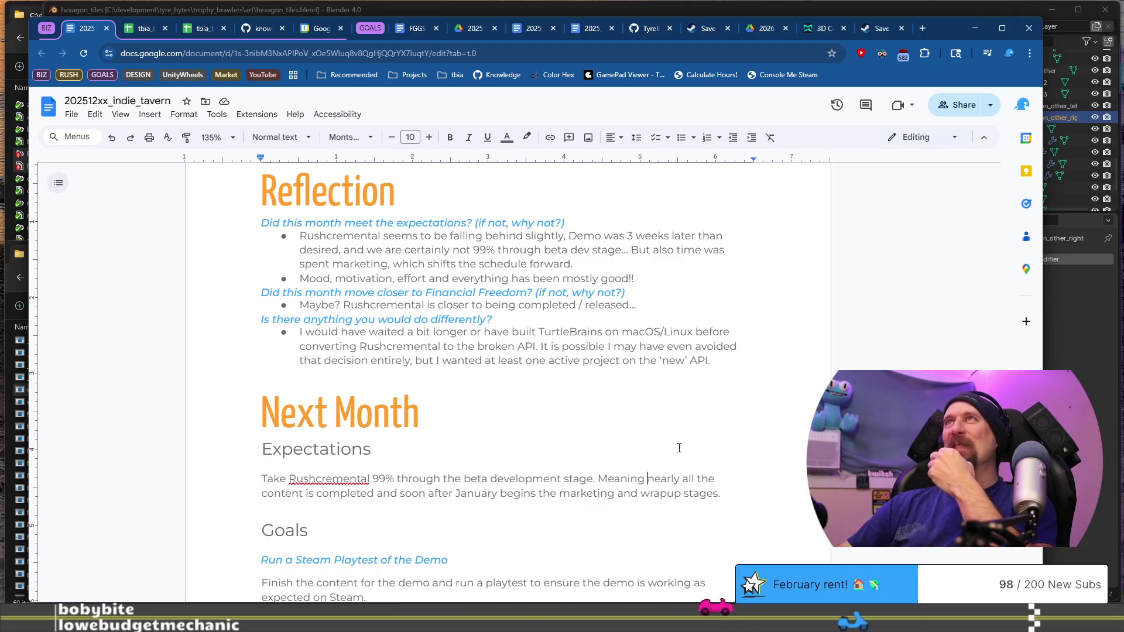
left_click(658, 270)
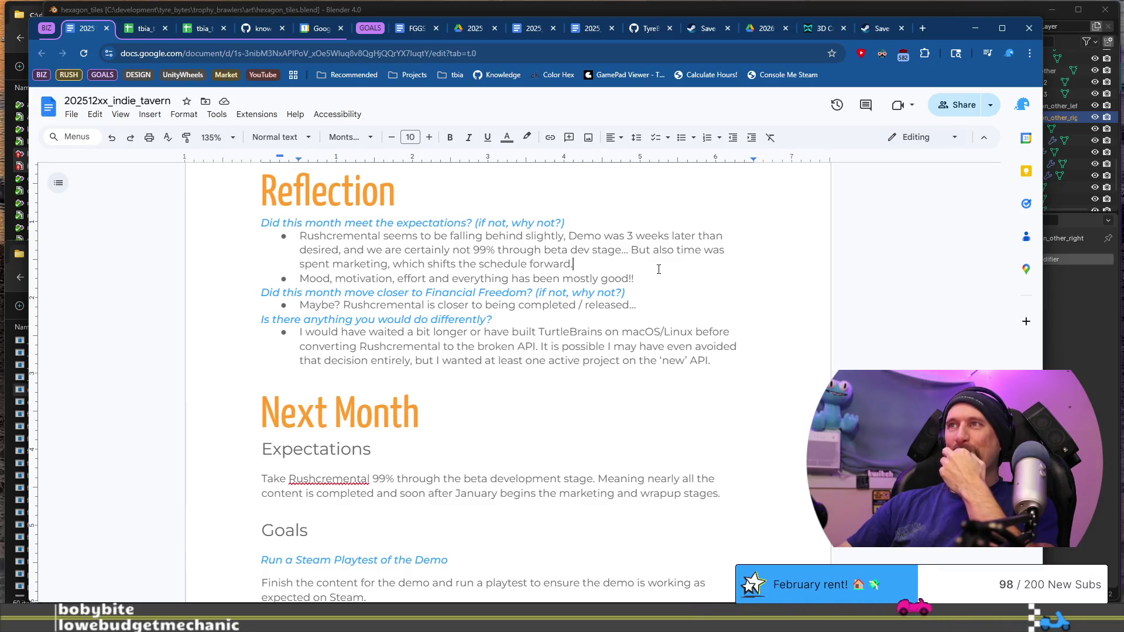
left_click(656, 313)
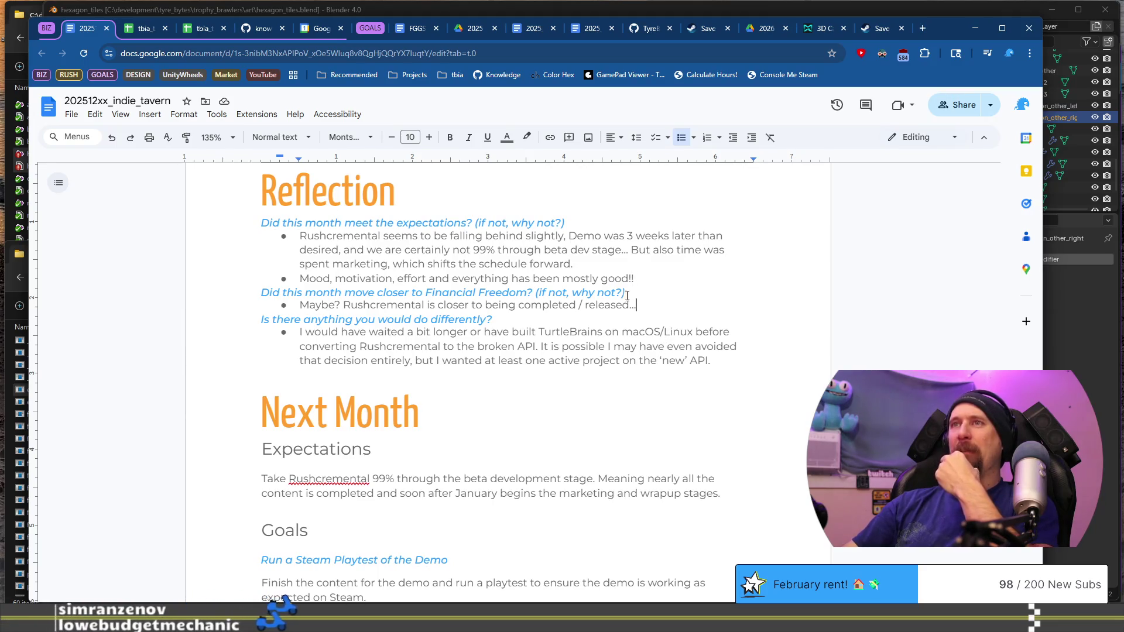
key("Home")
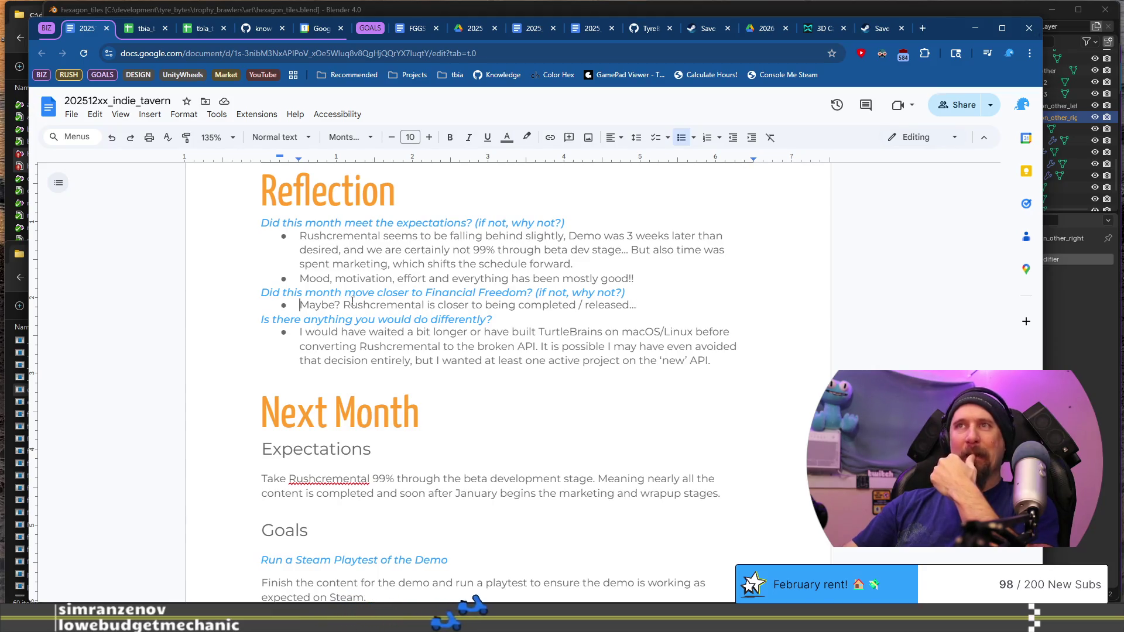
mouse_move(304, 291)
left_mouse_down()
mouse_move(428, 306)
mouse_move(636, 296)
left_mouse_up()
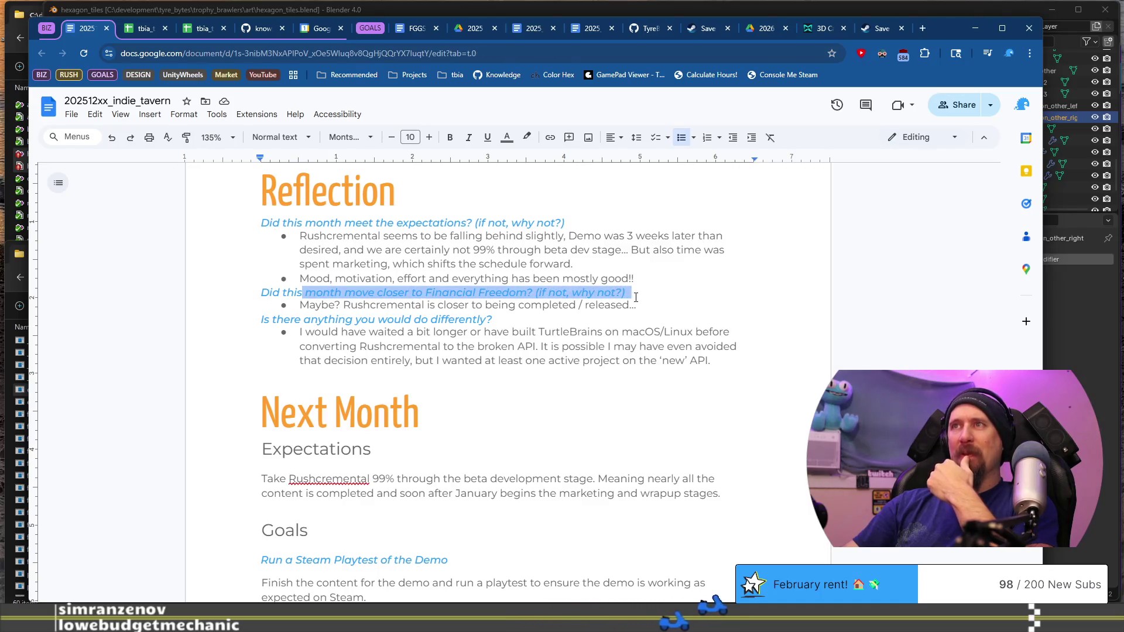
left_click(640, 305)
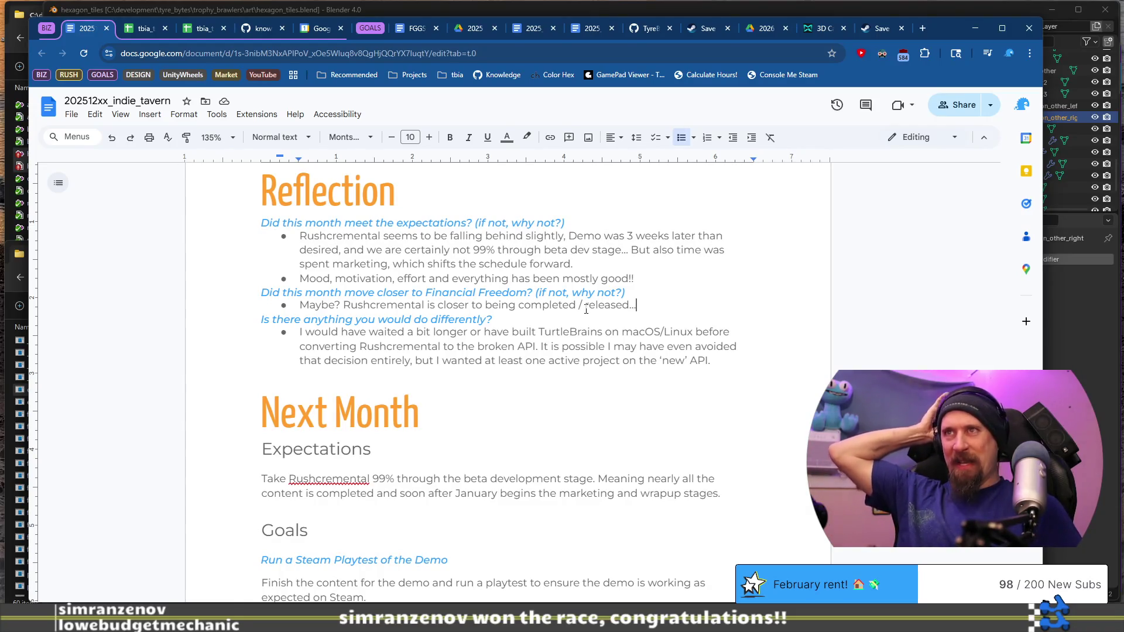
triple_click(586, 309)
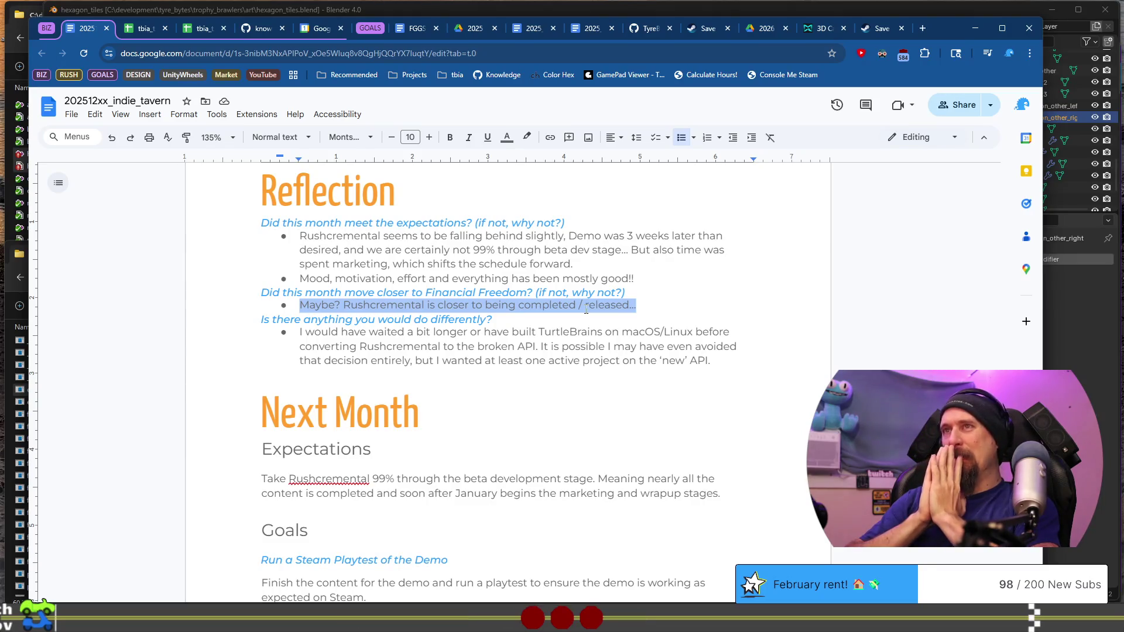
Add the bullet 'Maybe? Rushcremental Demo has a median playtime of 20 minutes.' under Financial Freedom.
key("End")
key("Return")
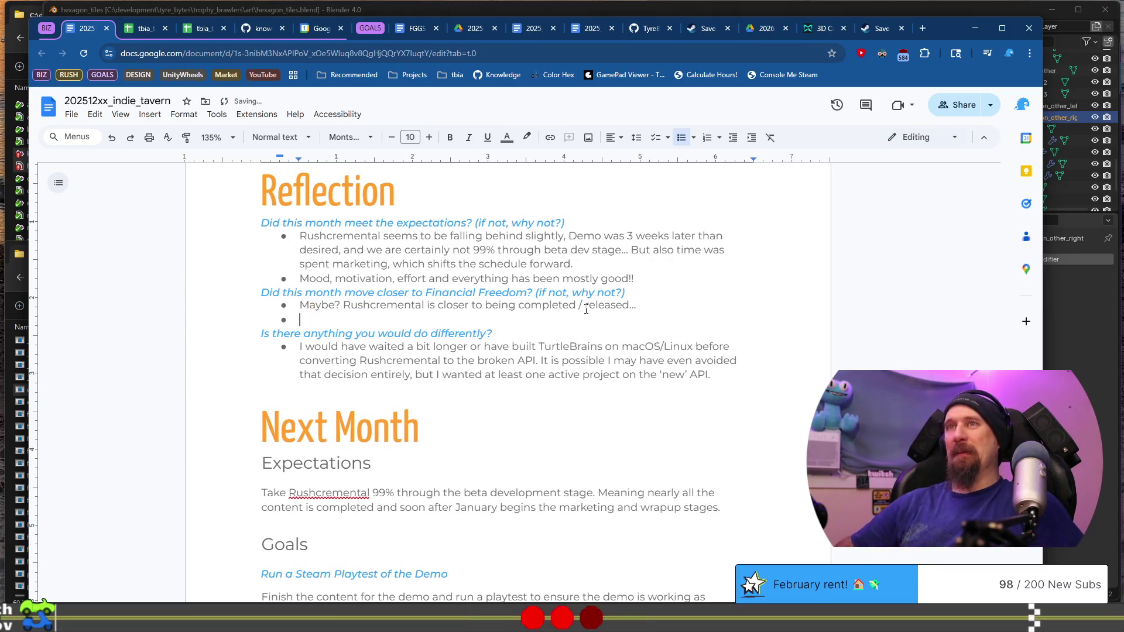
type("Maybe? R")
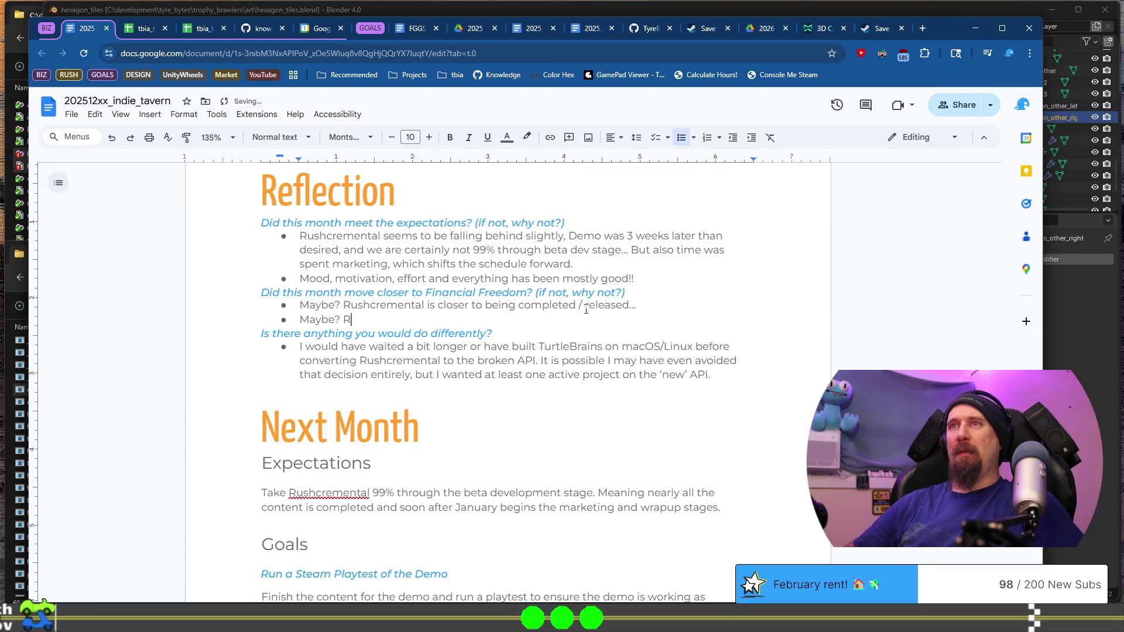
type("ushcremental")
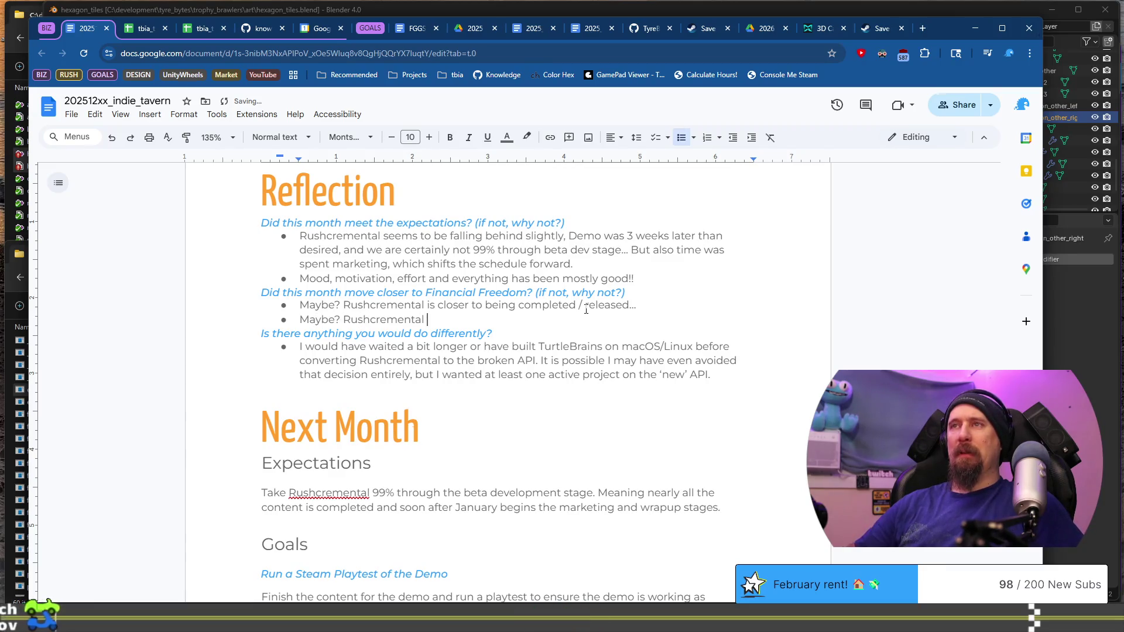
type("Demo h")
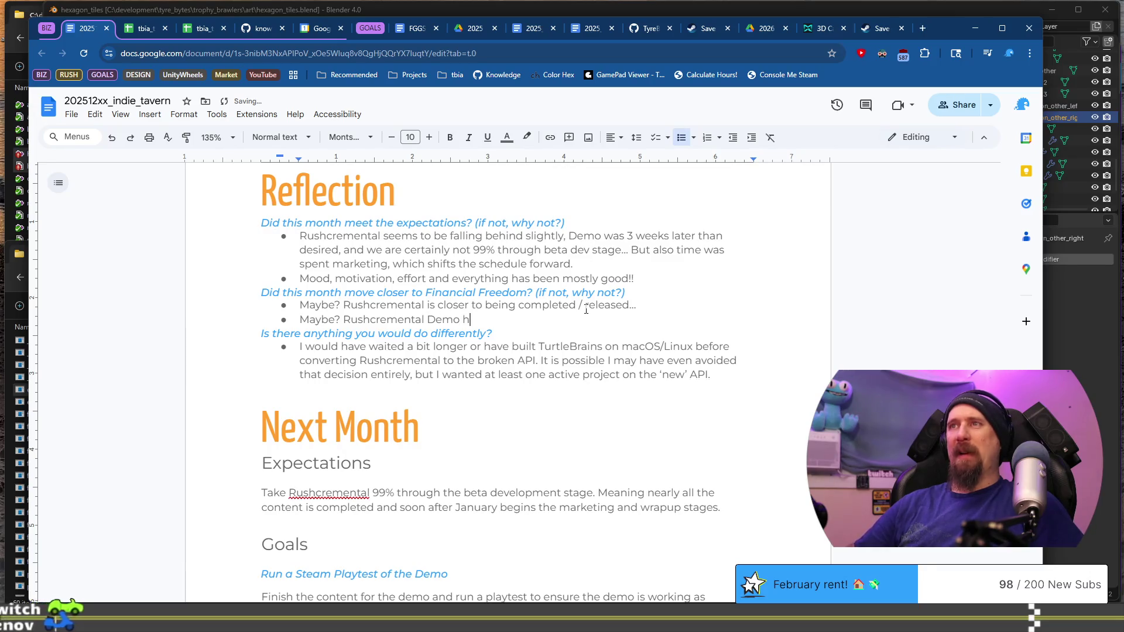
type("as median p")
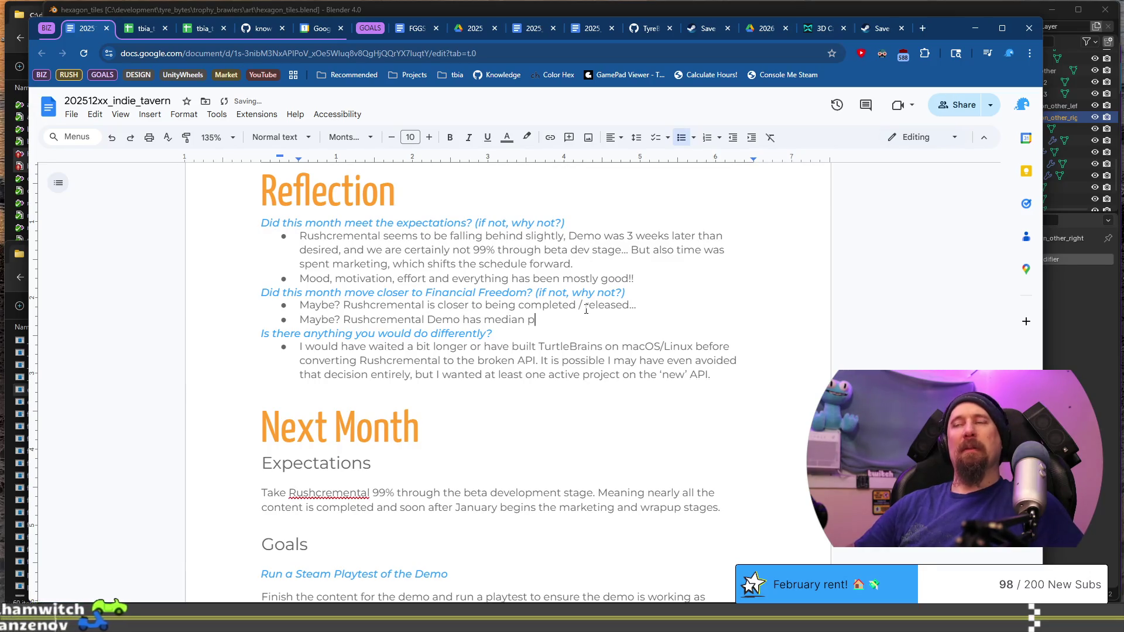
type("laytime of 2")
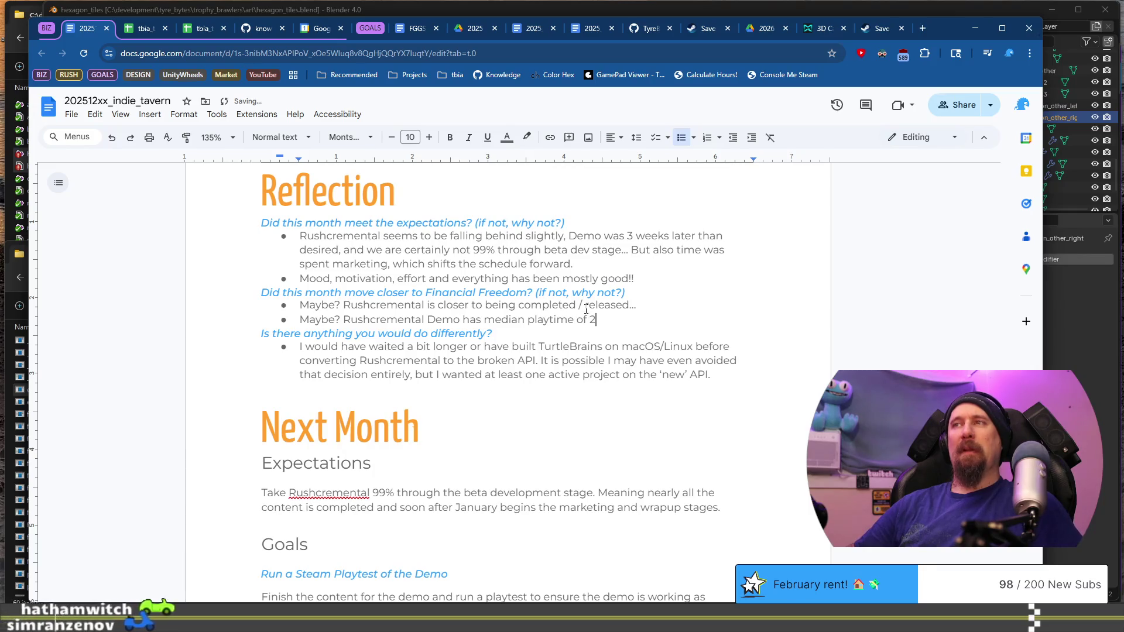
type("0 minutes.")
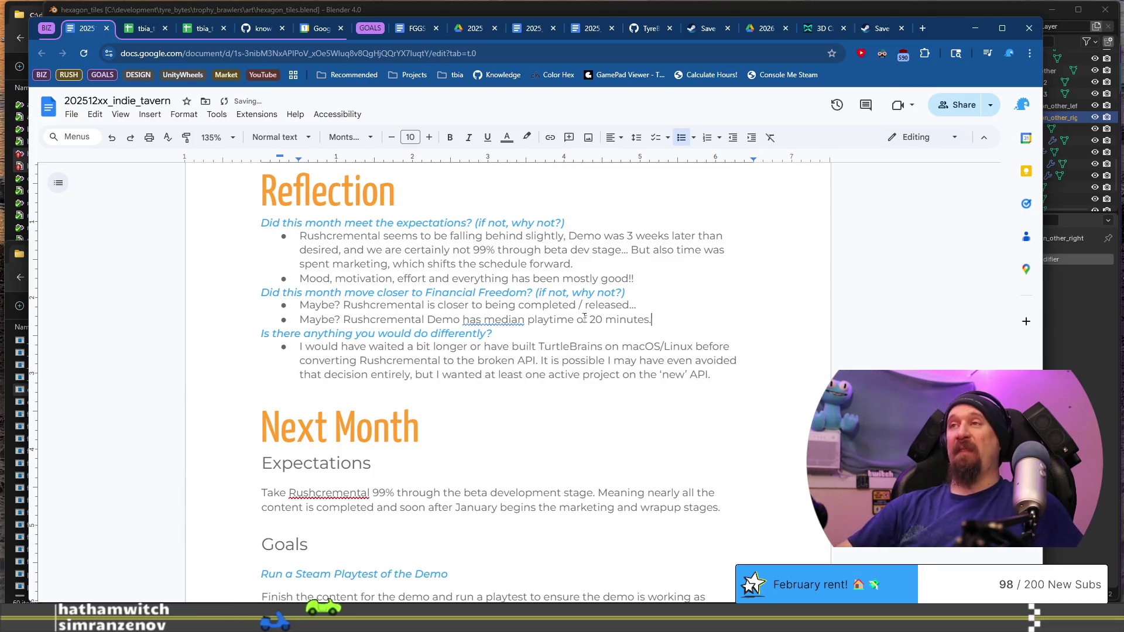
left_click(478, 315)
left_click(507, 342)
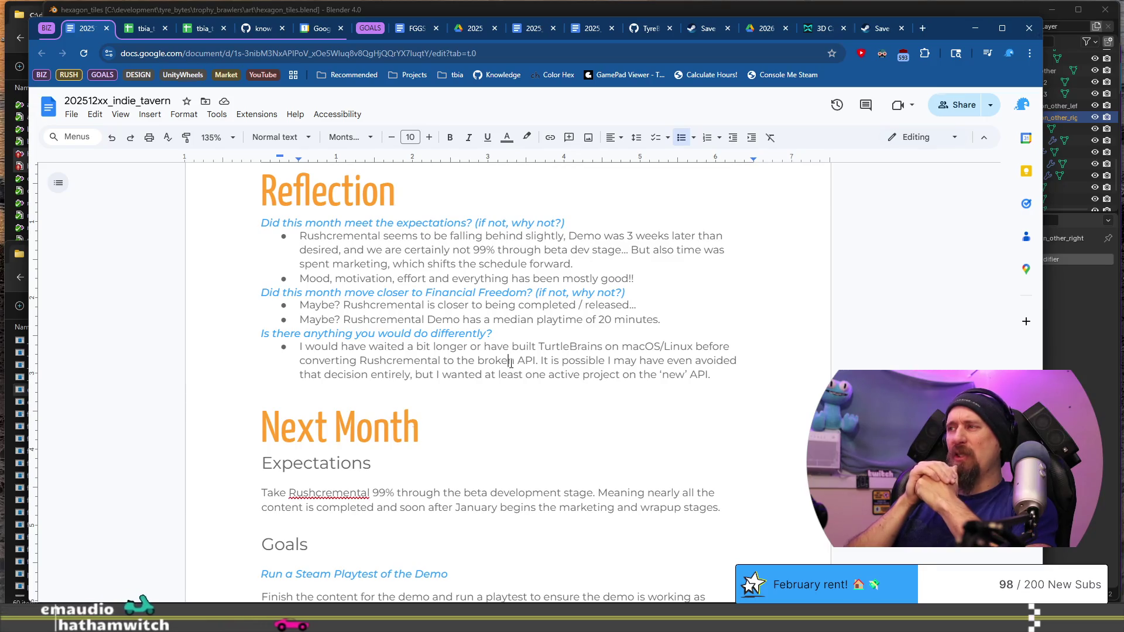
left_click(511, 363)
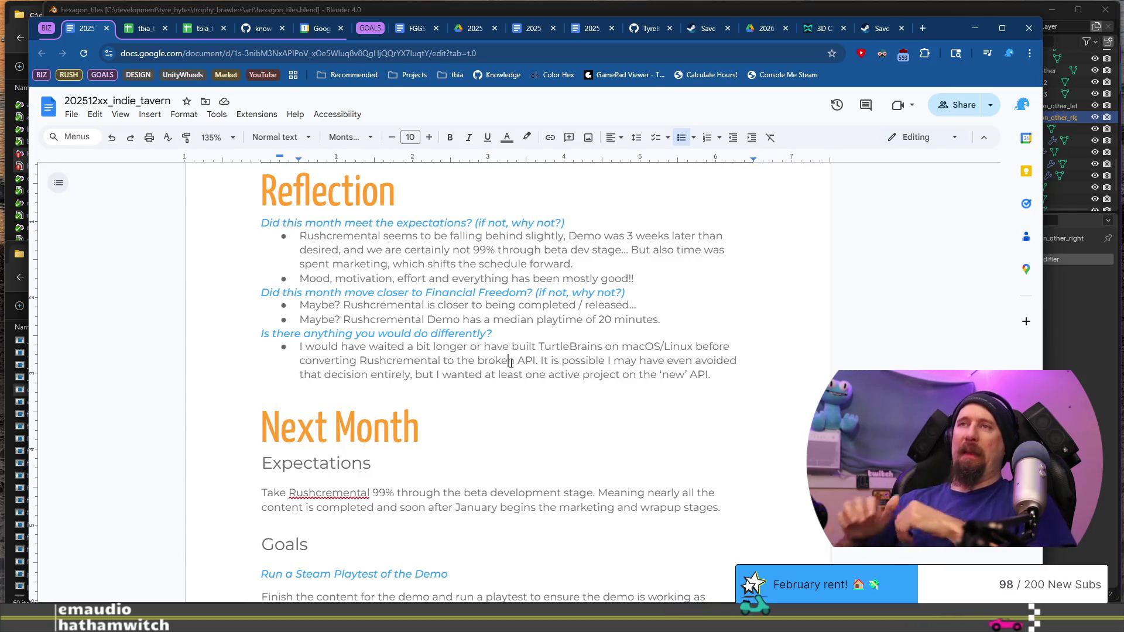
key("Up")
key("Up")
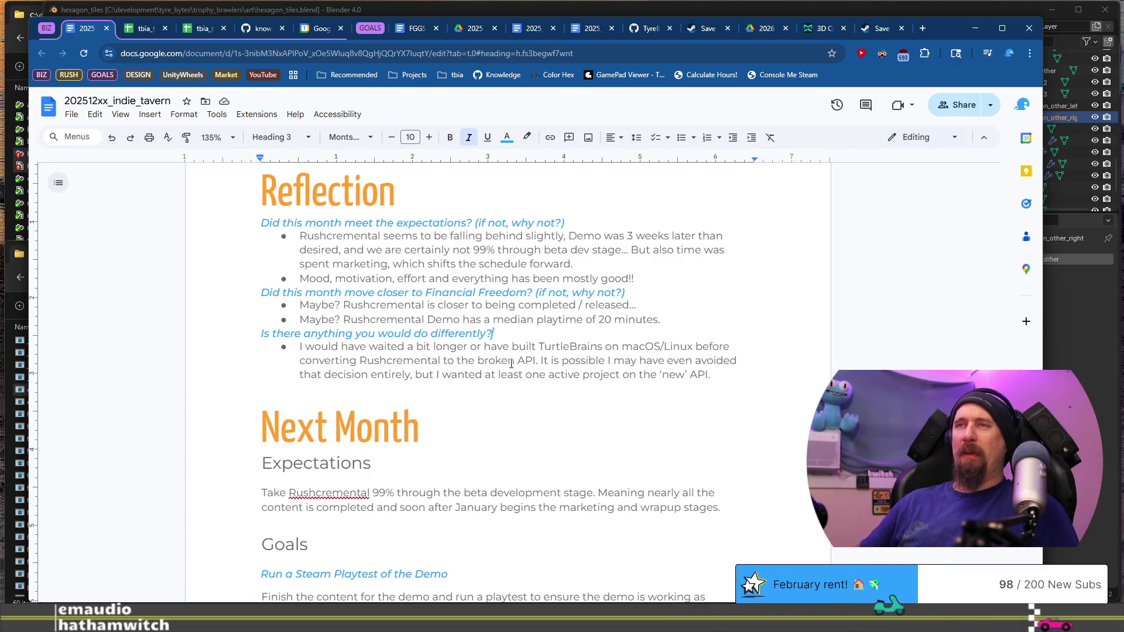
key("Down")
key("Down")
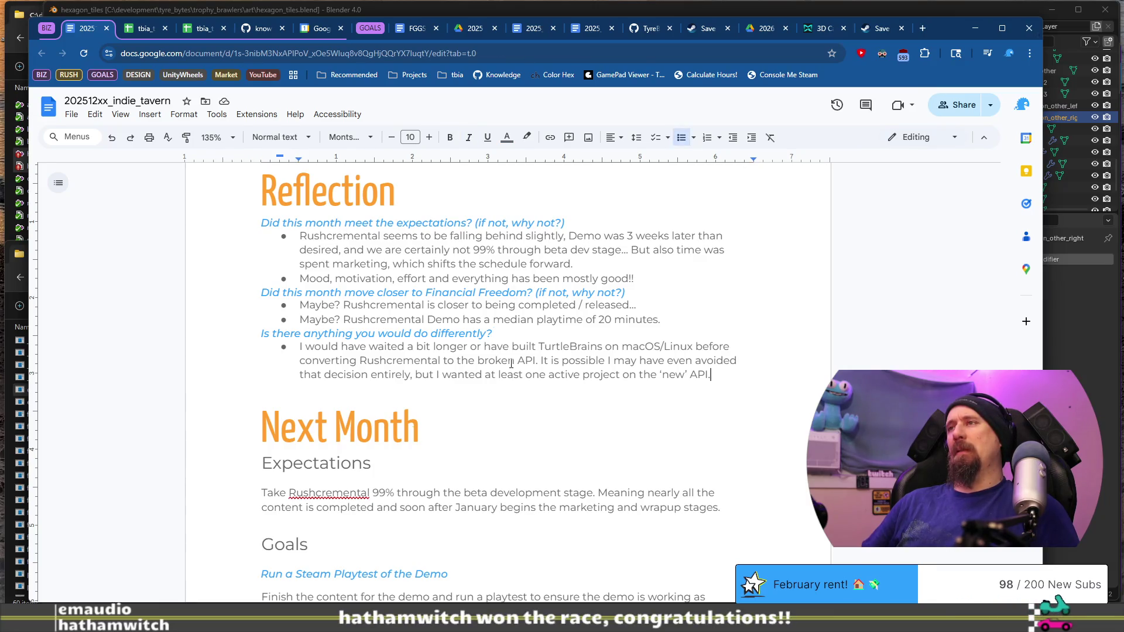
key("shift+Up")
key("shift+Up")
key("shift+Home")
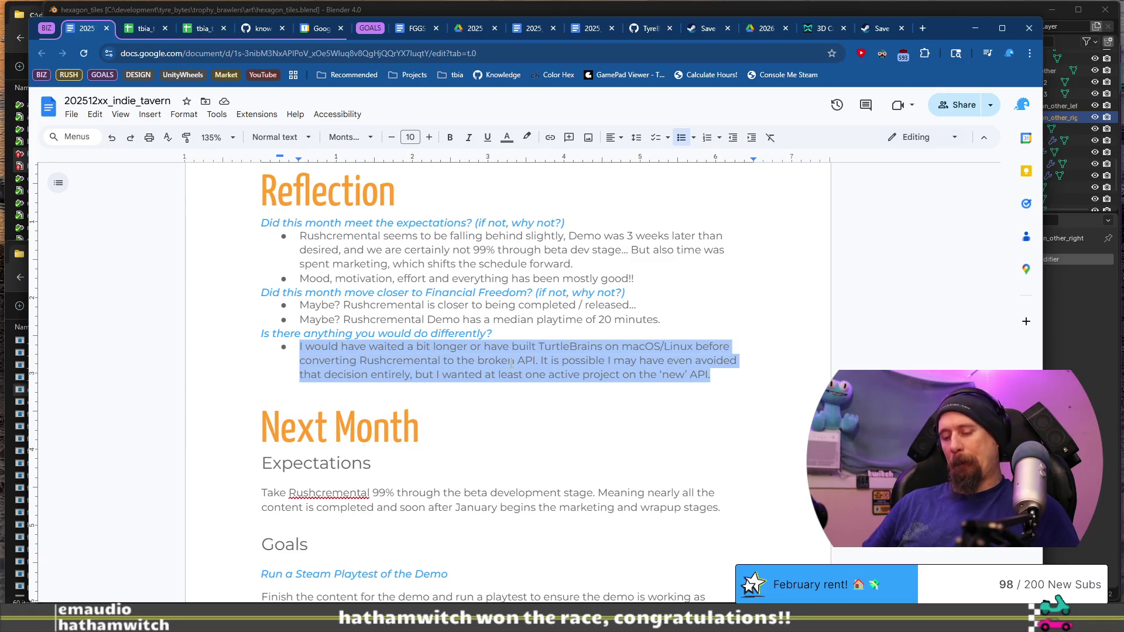
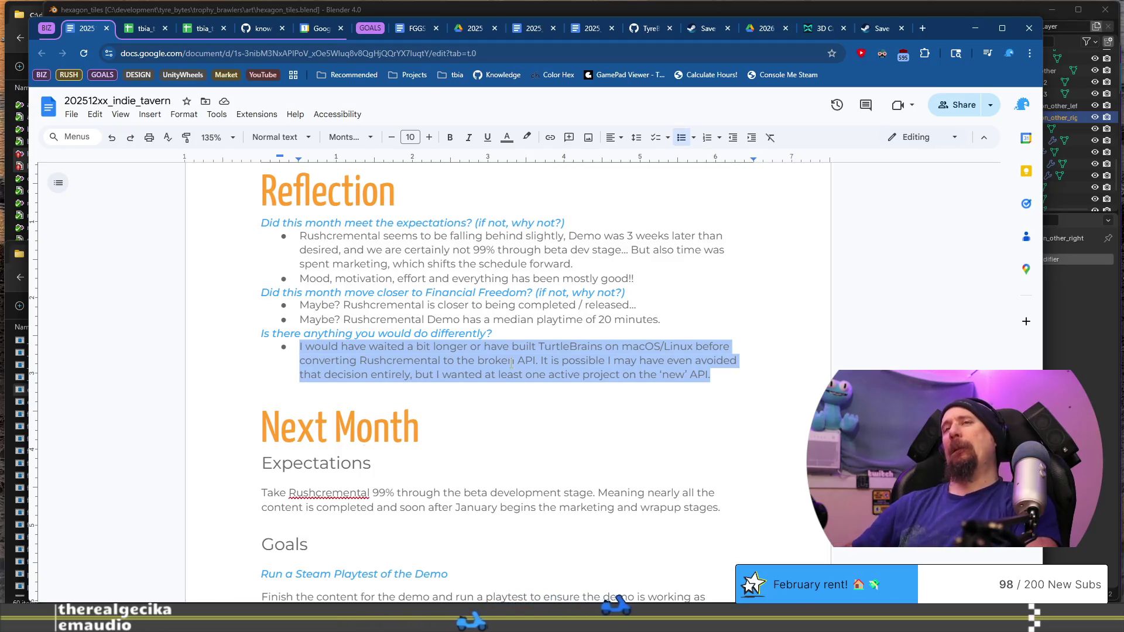
Rewrite the 'do differently' bullet to say the Sunday game jam became work and was bailed out of.
key("BackSpace")
type("Probably")
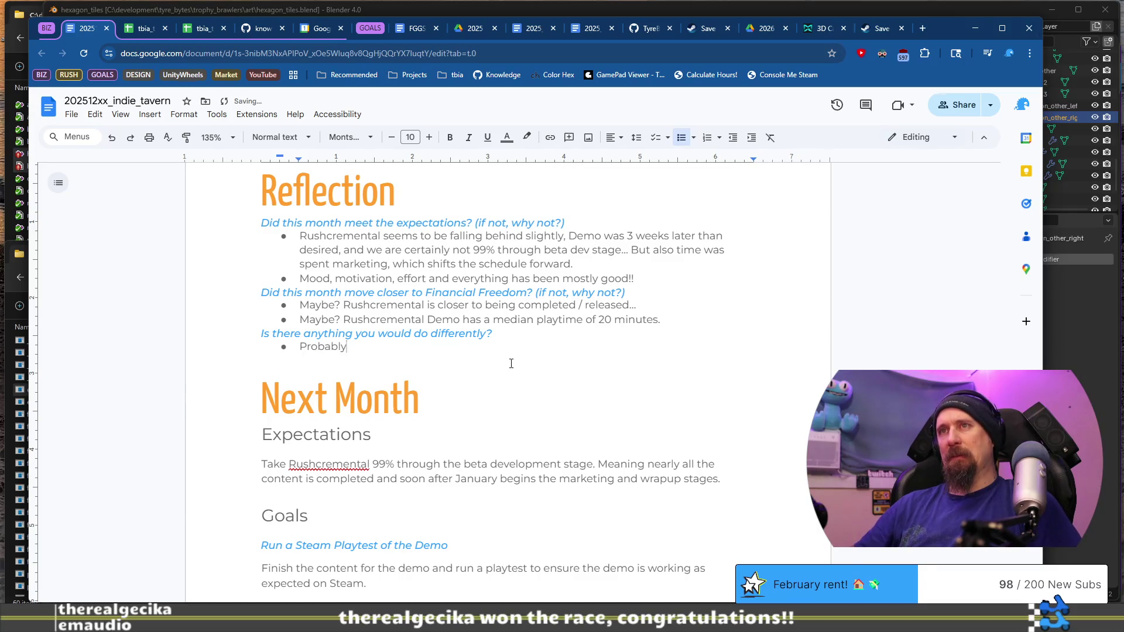
key("ctrl+BackSpace")
type("Skipped the Do you Wanna Bu")
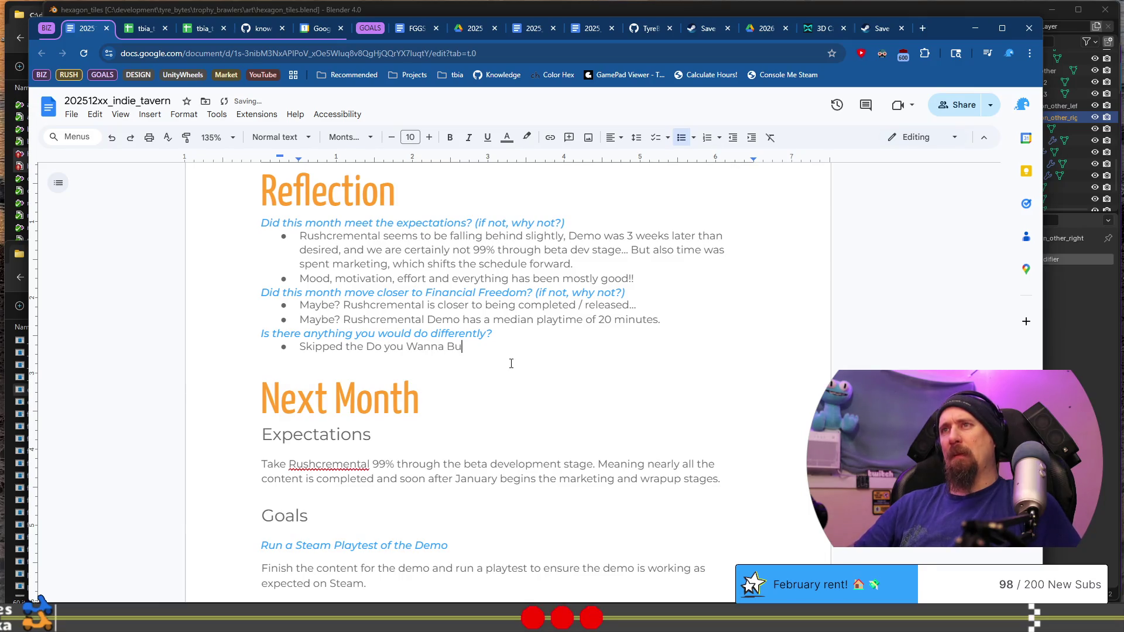
type("ild a")
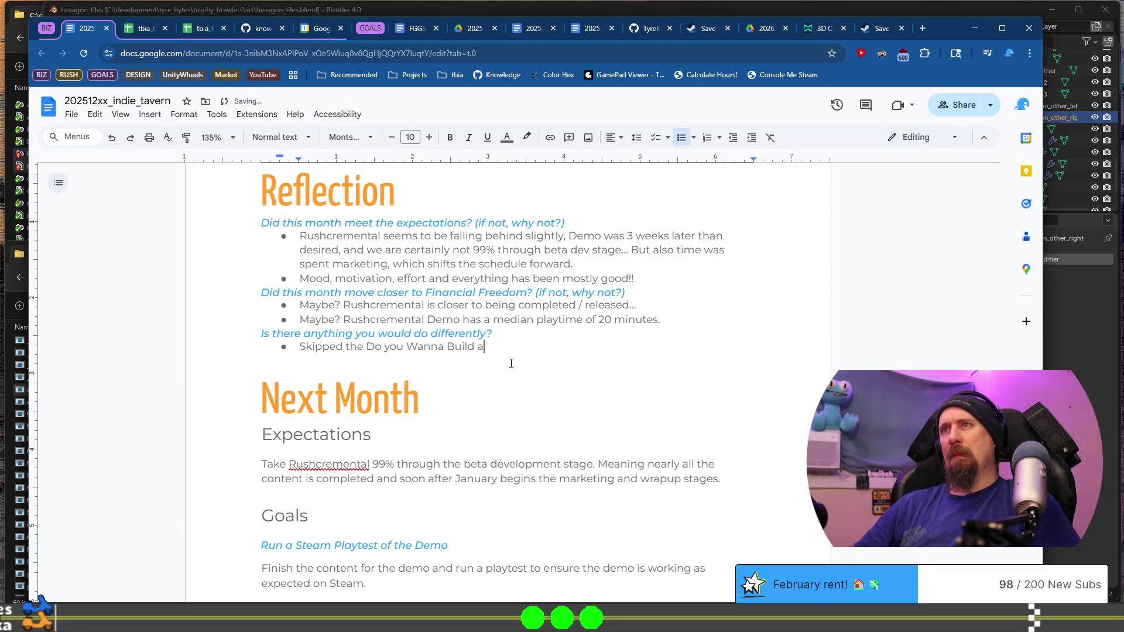
type(" Fun Game ja")
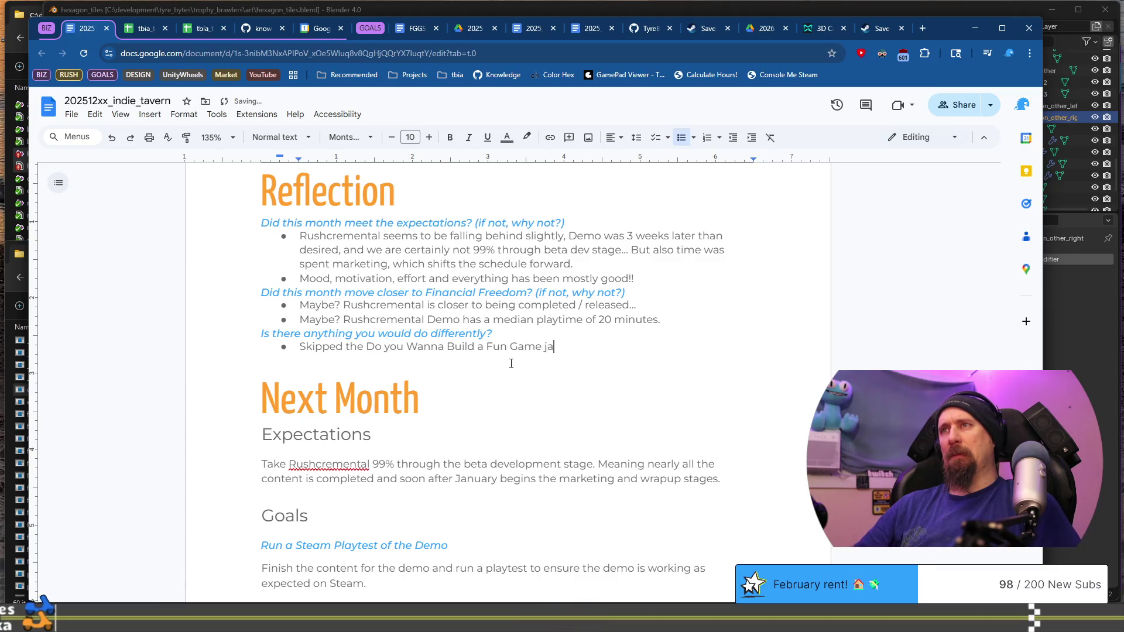
type("m on Sunday")
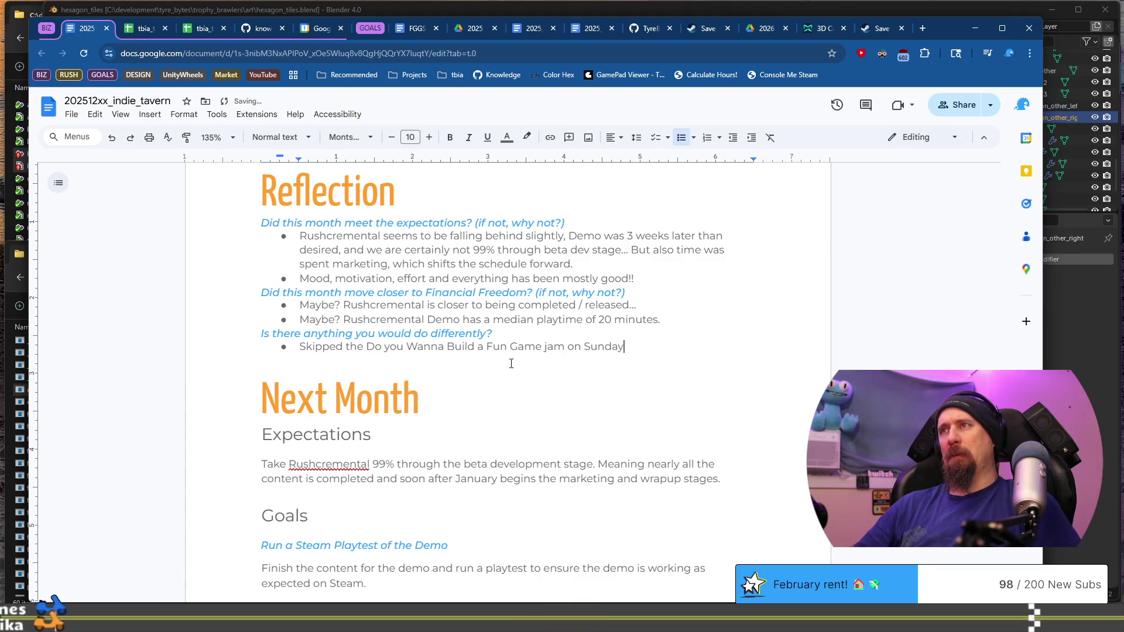
type("s (aka Ast")
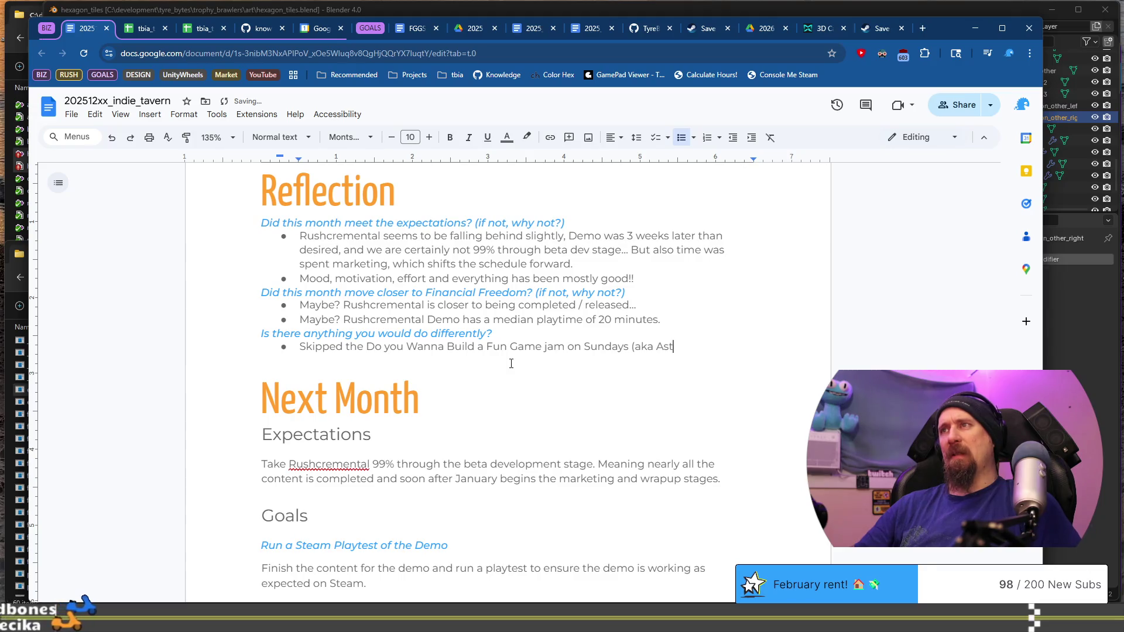
type("eroids")
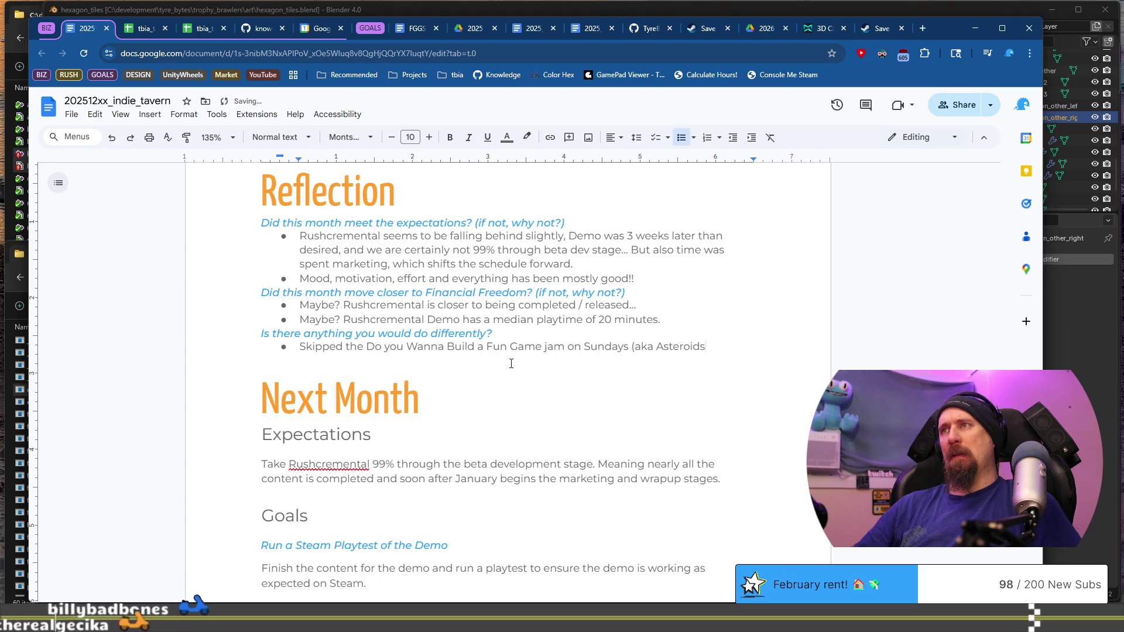
type(" pra")
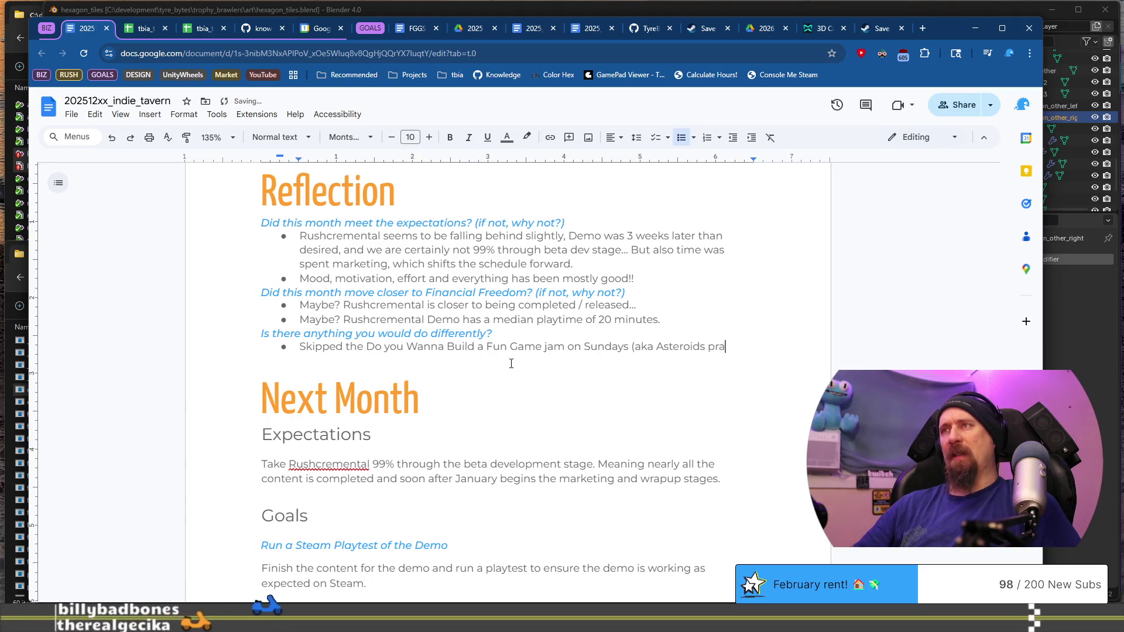
type("ctice ")
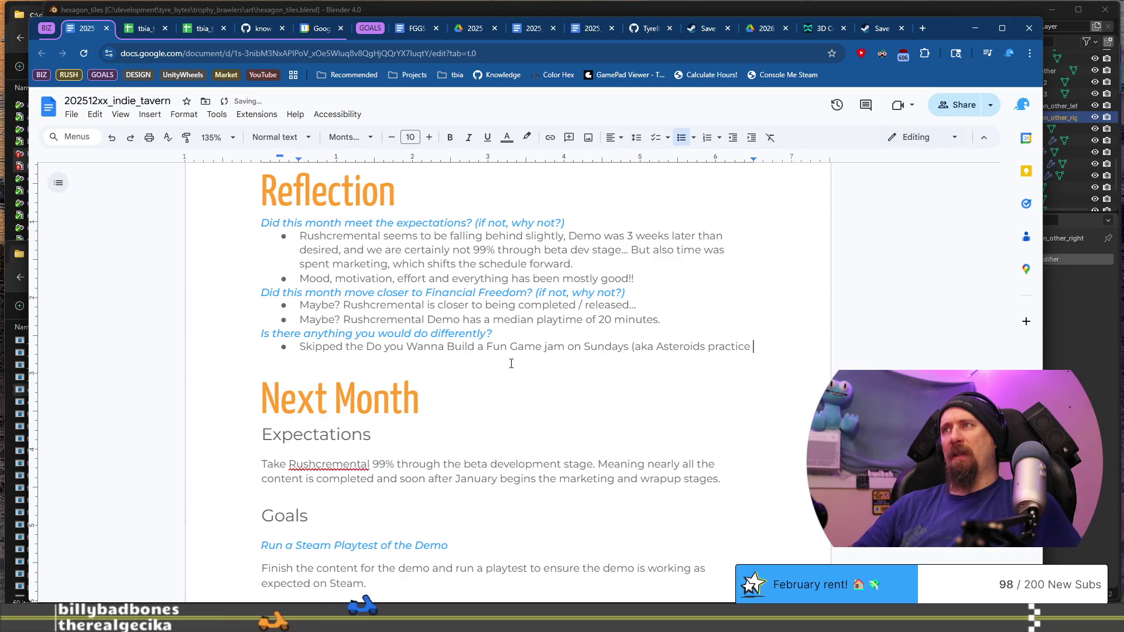
type("conten")
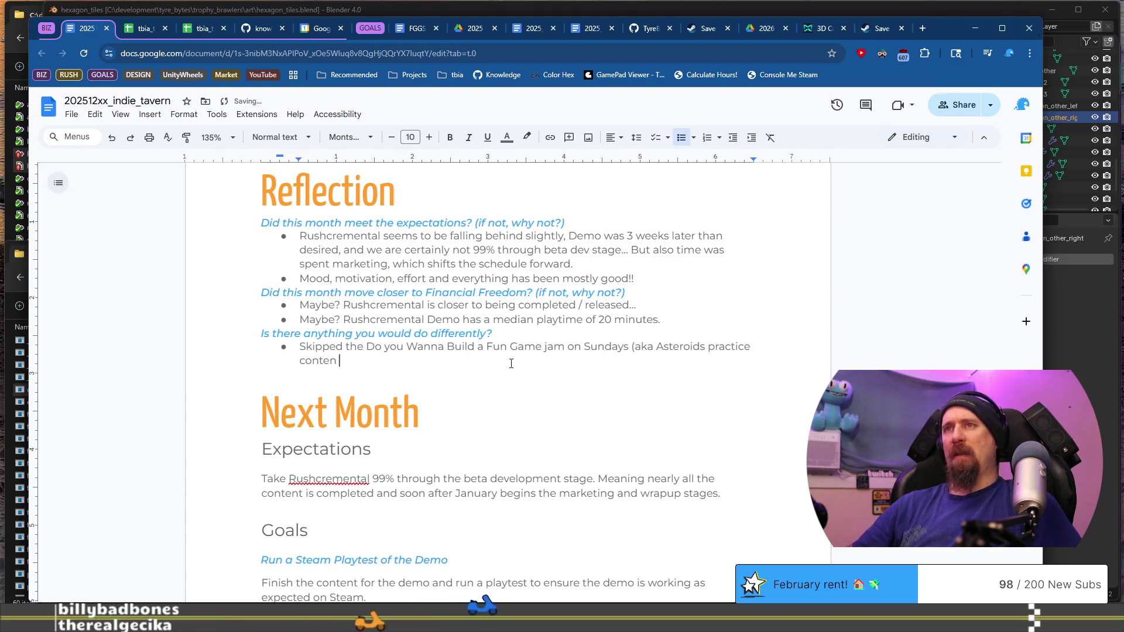
type("t & polishing). ")
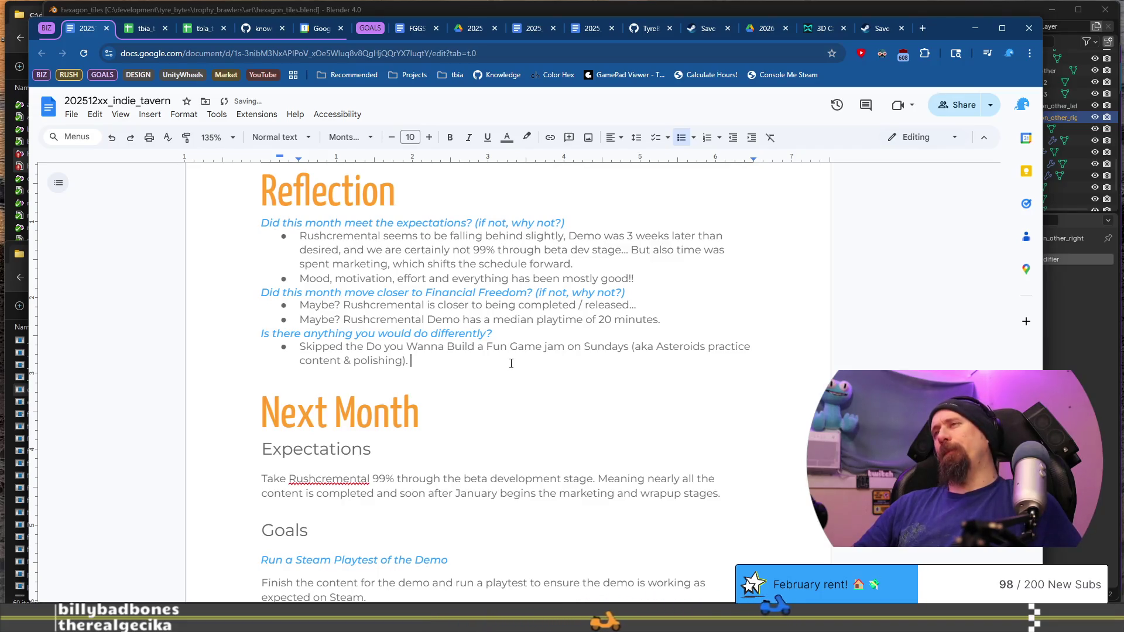
type("This was")
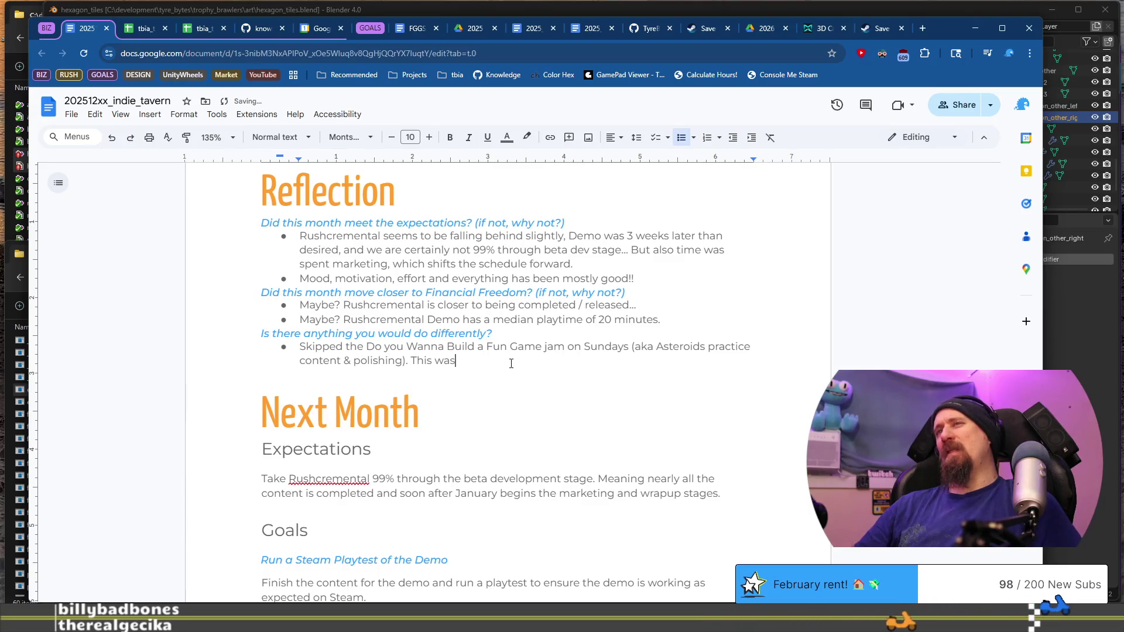
type("od ")
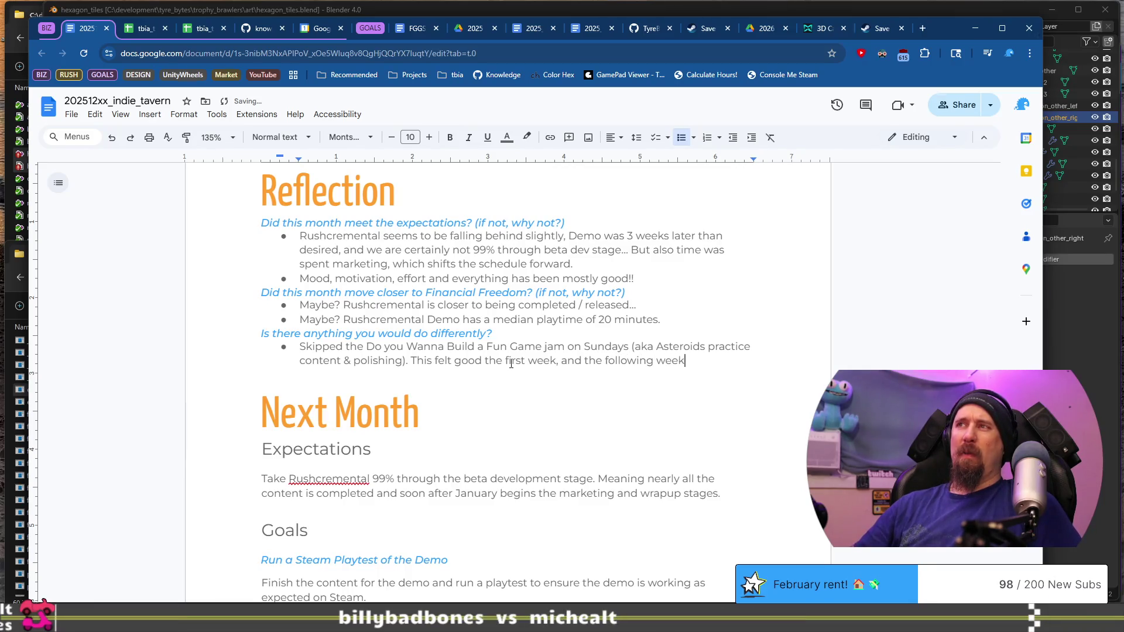
type(" ly ")
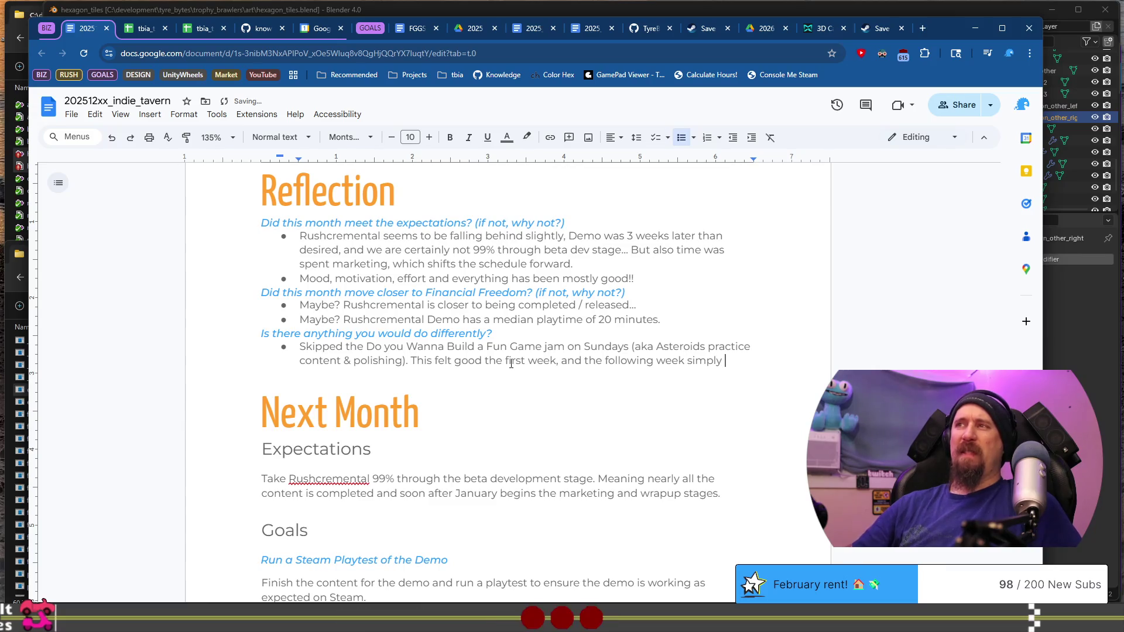
type("me “w")
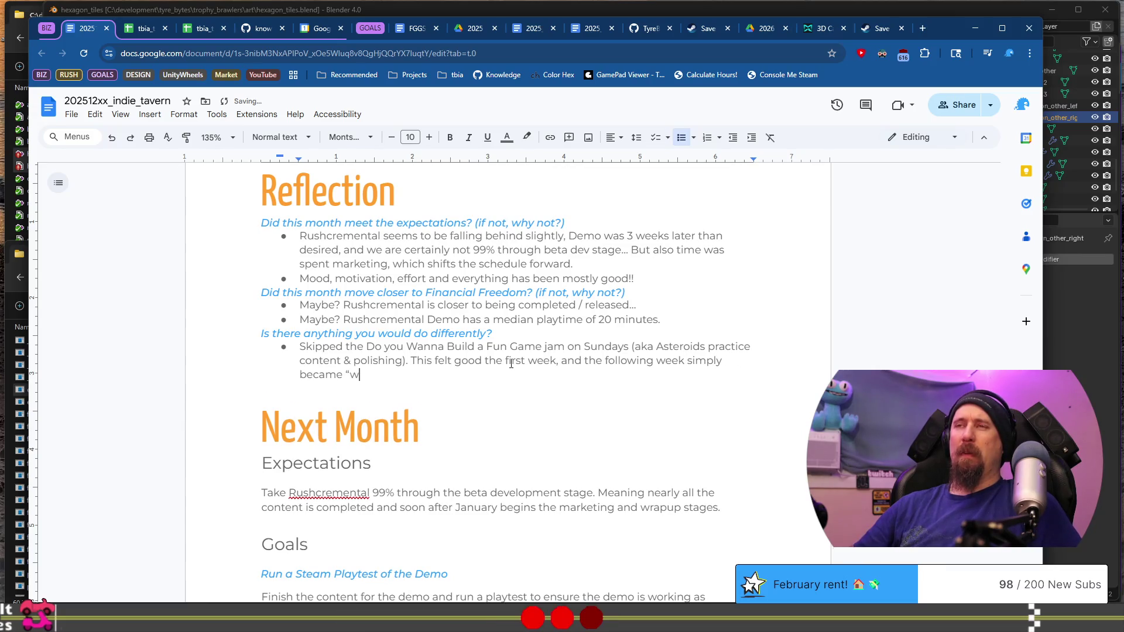
type("ork” tha")
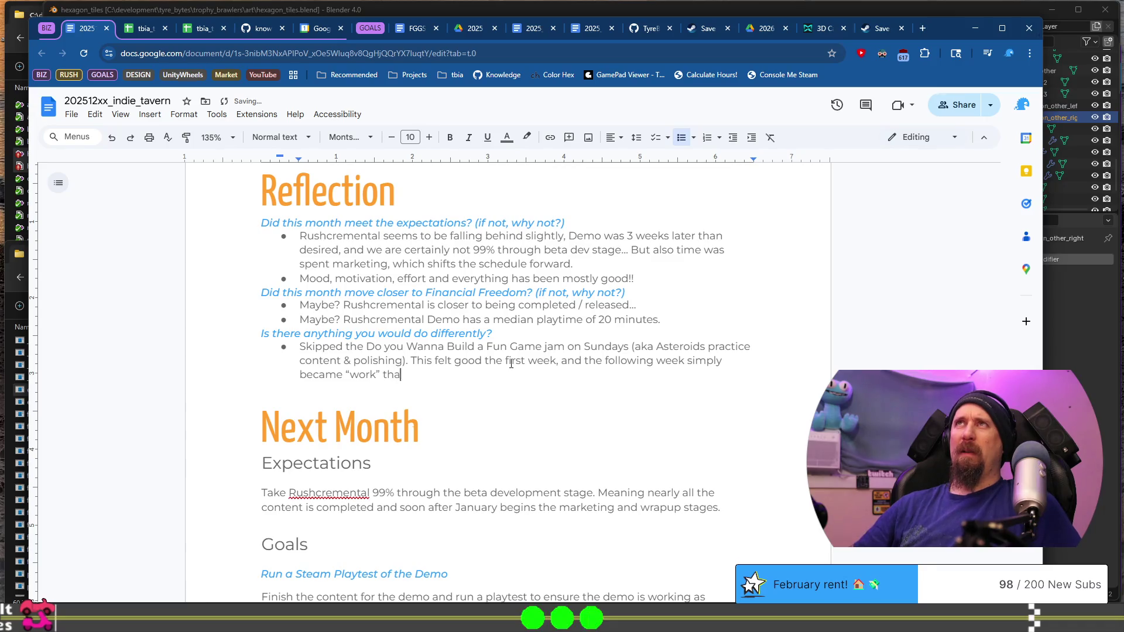
type("t didn’t")
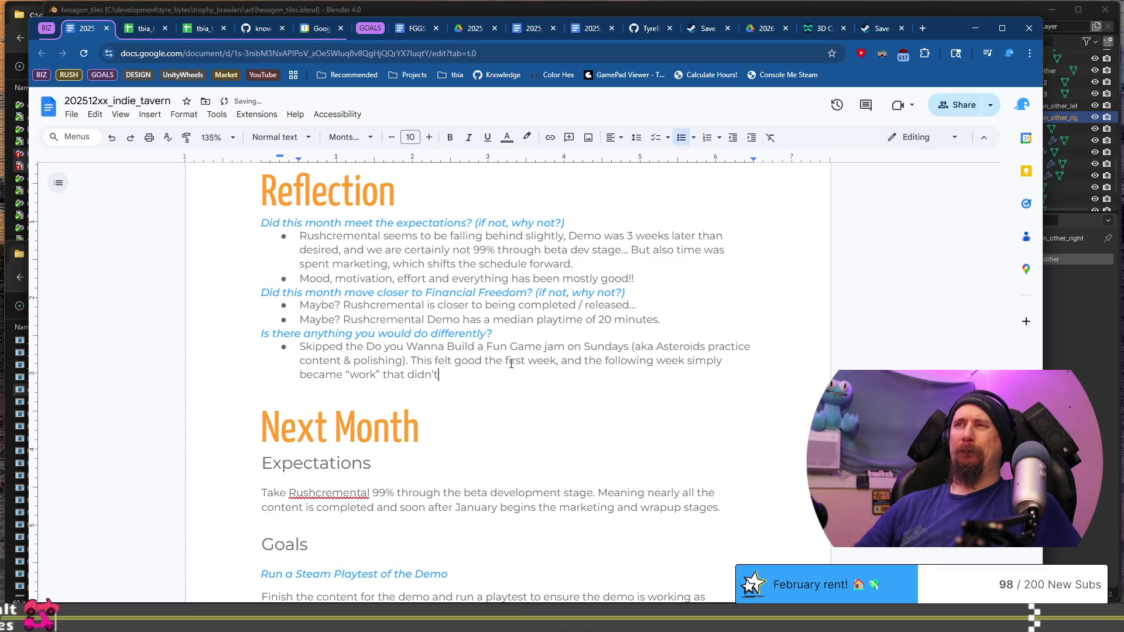
type(" I didn’")
key("BackSpace")
key("BackSpace")
key("BackSpace")
type("bailed out of")
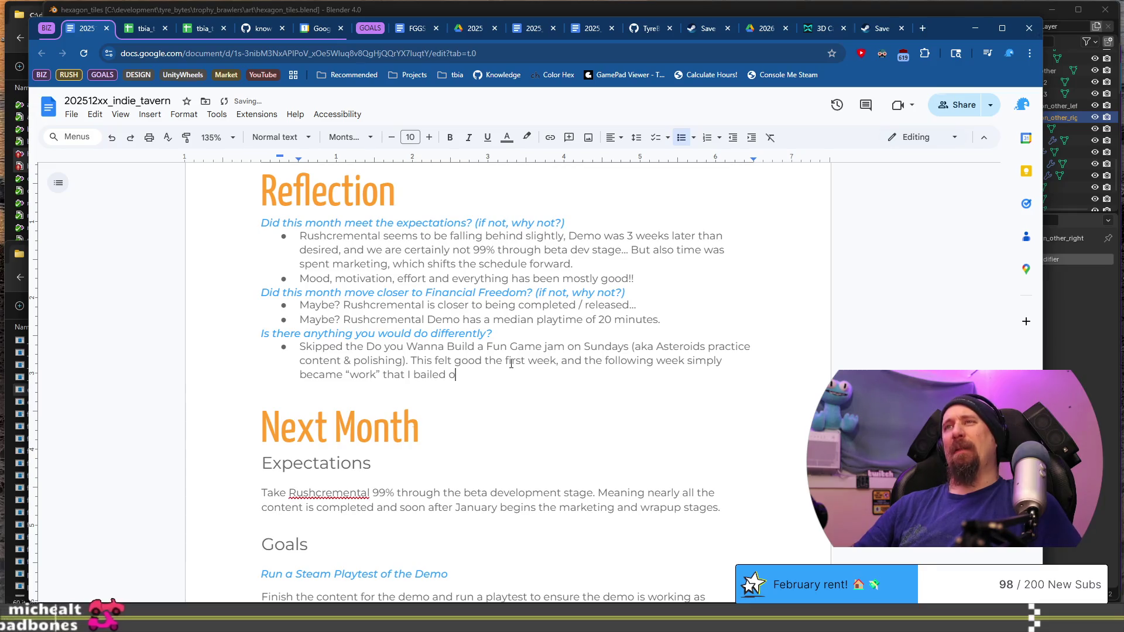
key("BackSpace")
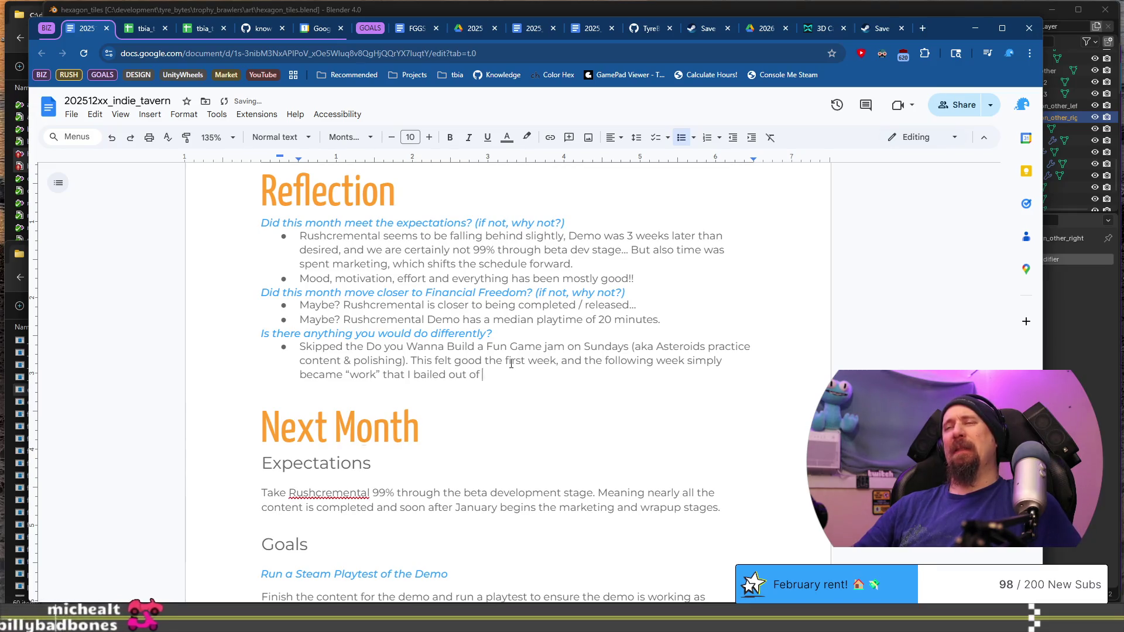
type(".")
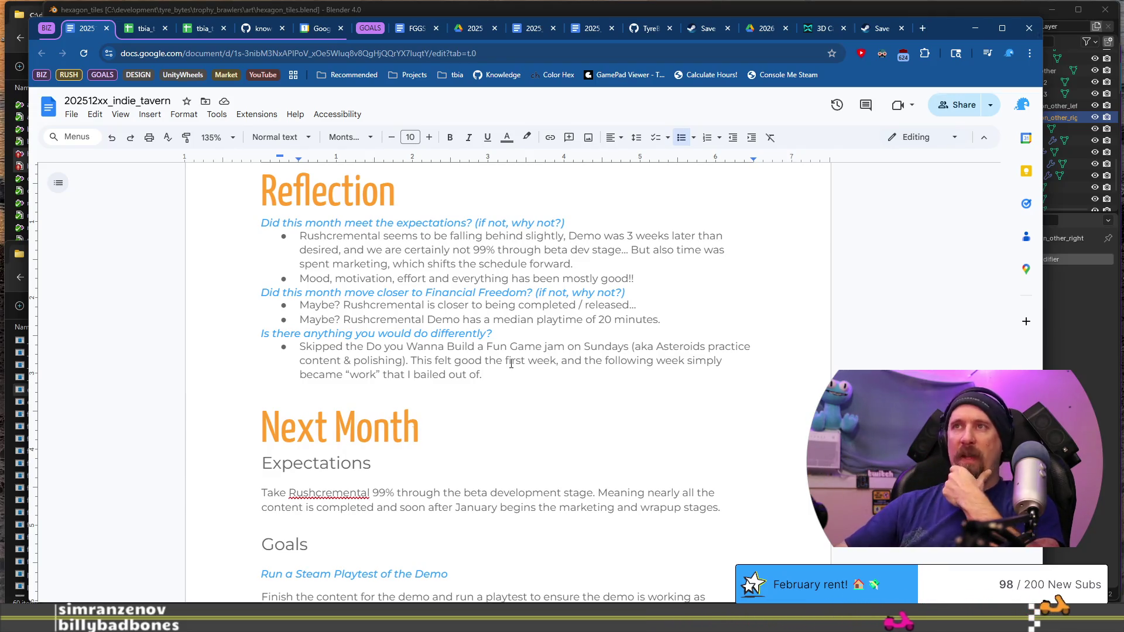
scroll(527, 394, "down", 4)
Reword the jam bullet's second sentence to 'Felt good the session then "work" that I bailed out of.'.
scroll(527, 325, "down", 4)
scroll(527, 305, "up", 9)
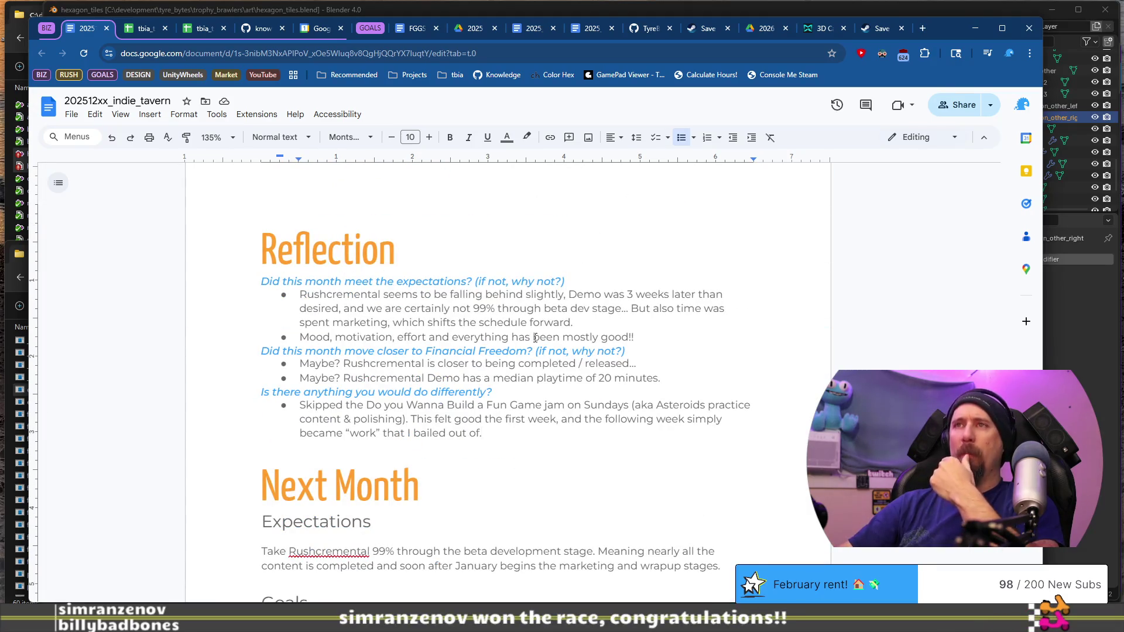
left_click(438, 419)
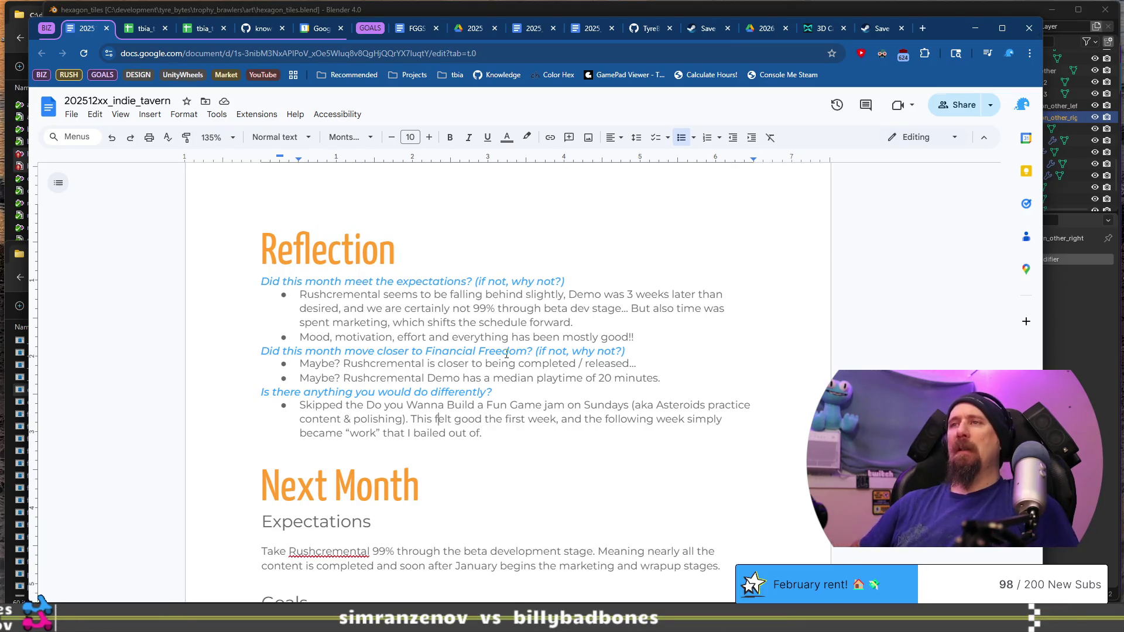
type("F")
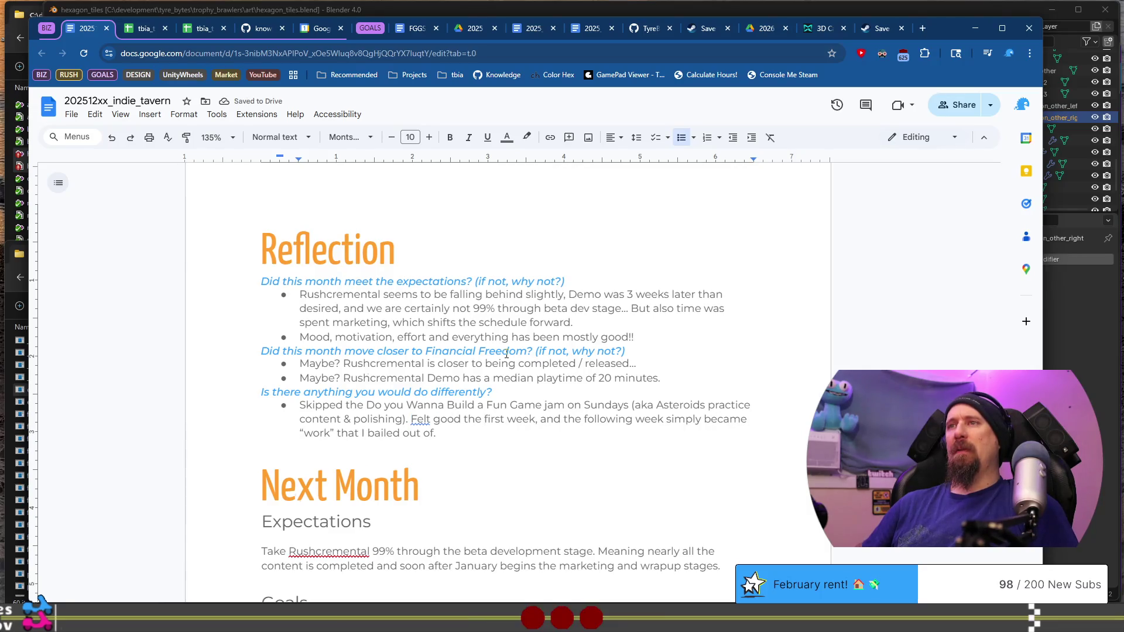
type("session")
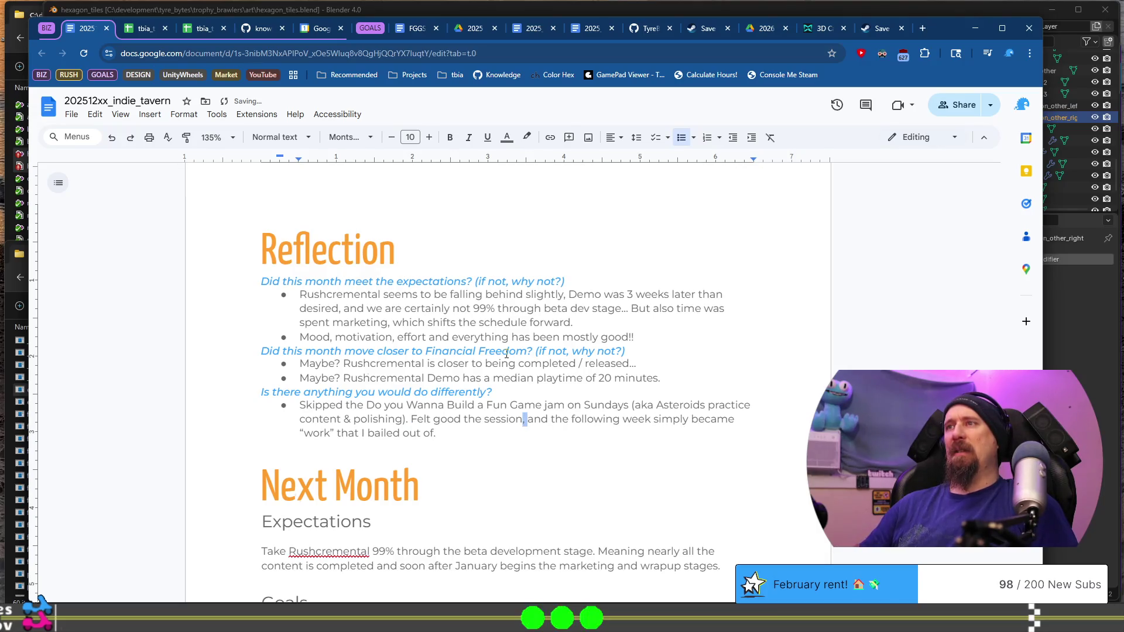
key("ctrl+shift+Right")
type("then")
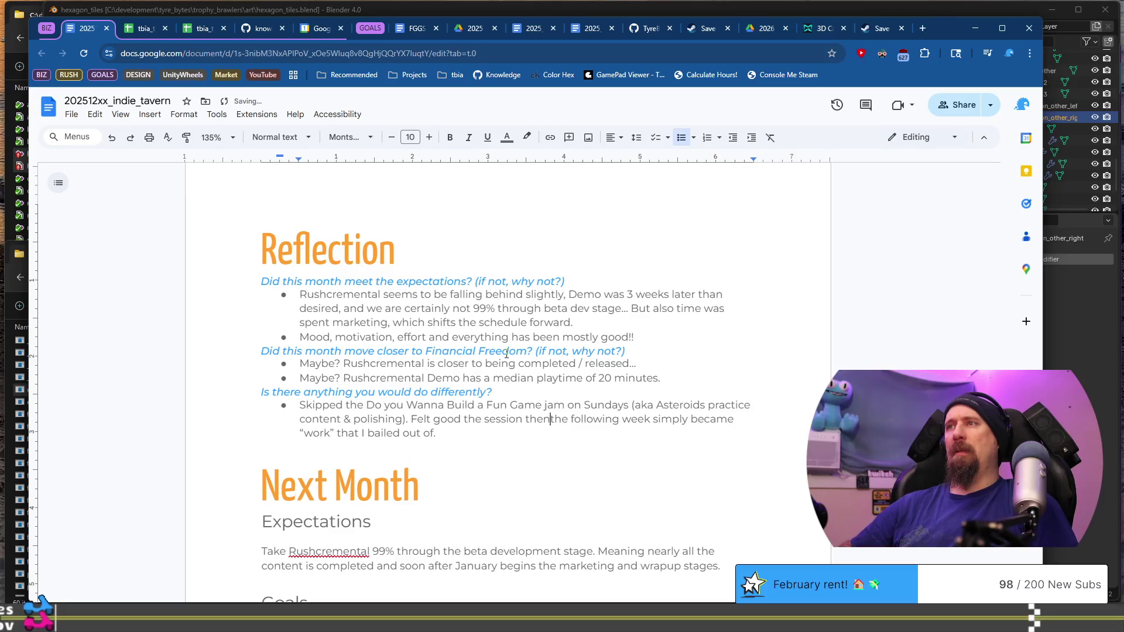
key("ctrl+shift+Right")
key("ctrl+shift+Right")
key("ctrl+shift+Right")
key("ctrl+shift+Right")
key("BackSpace")
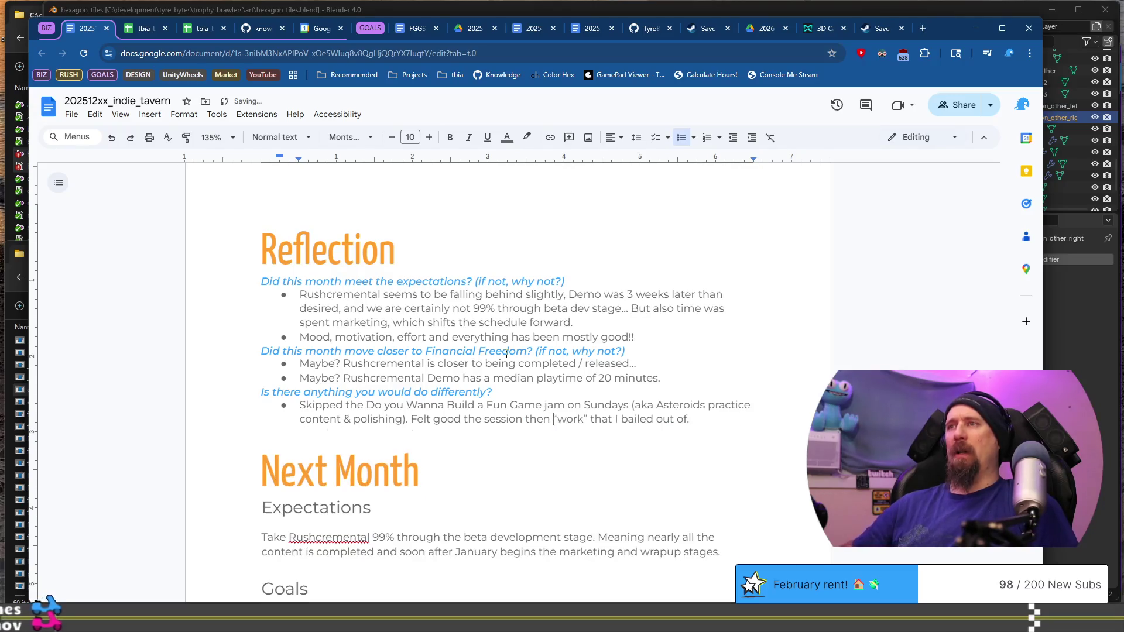
Insert a page break so the Next Month heading starts on a fresh page.
scroll(503, 369, "down", 10)
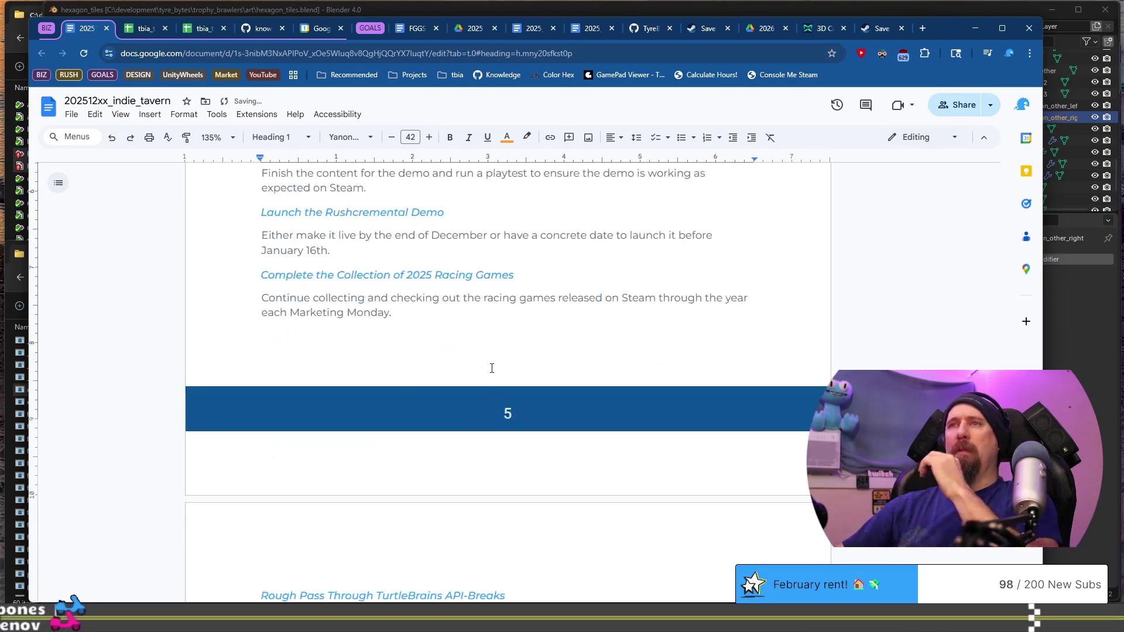
scroll(490, 370, "up", 5)
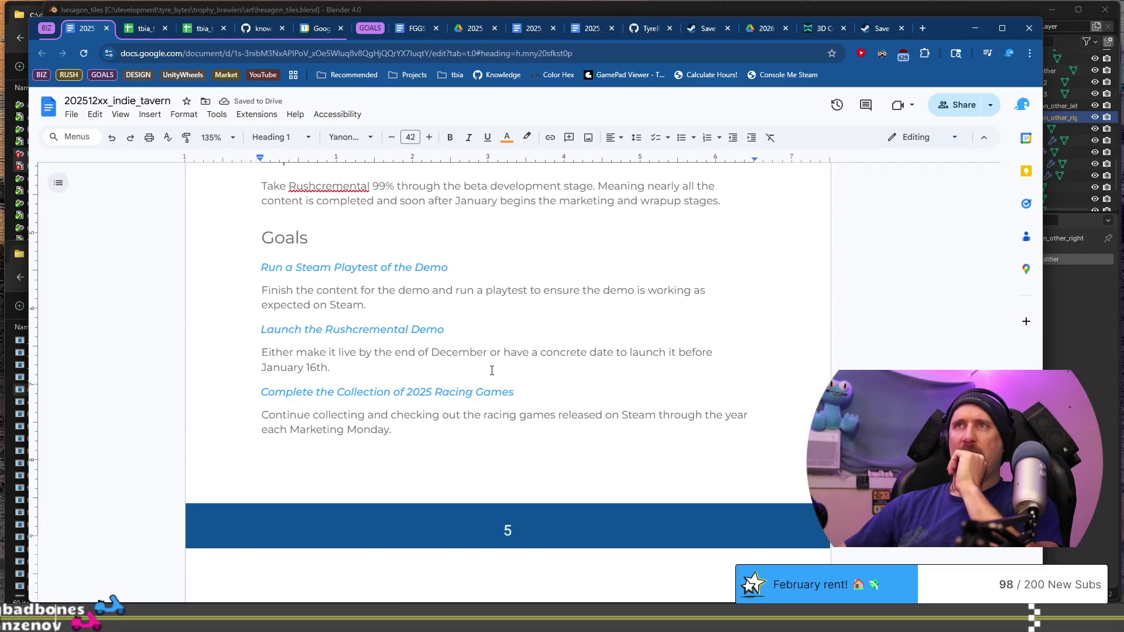
scroll(492, 370, "up", 2)
scroll(490, 372, "up", 2)
scroll(464, 305, "up", 5)
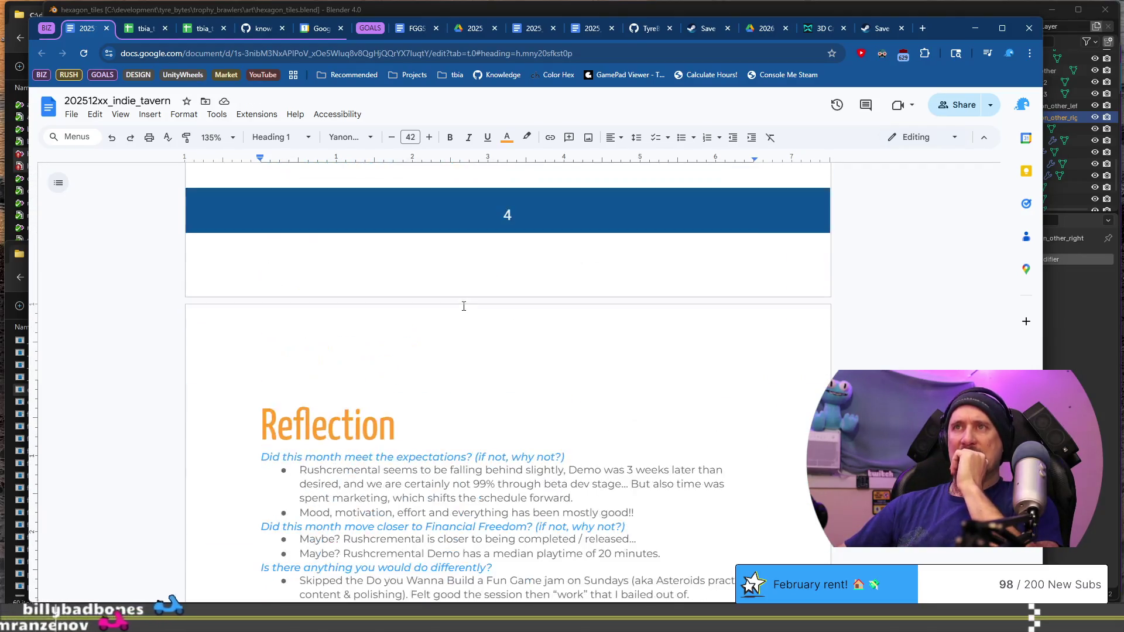
scroll(455, 265, "up", 6)
scroll(455, 264, "up", 7)
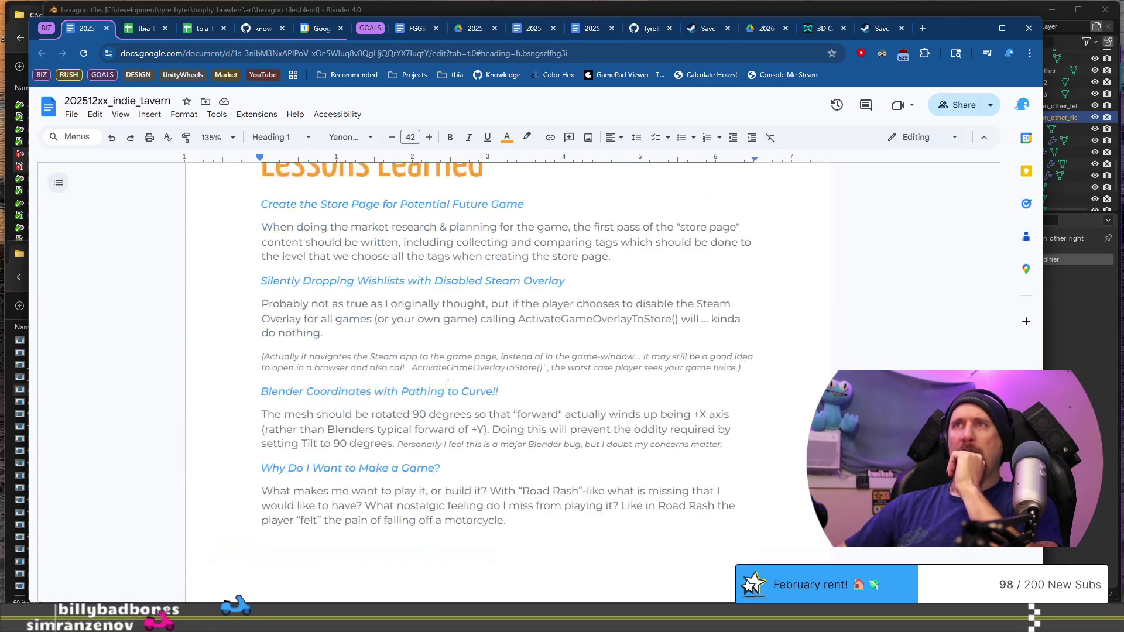
scroll(604, 395, "down", 3)
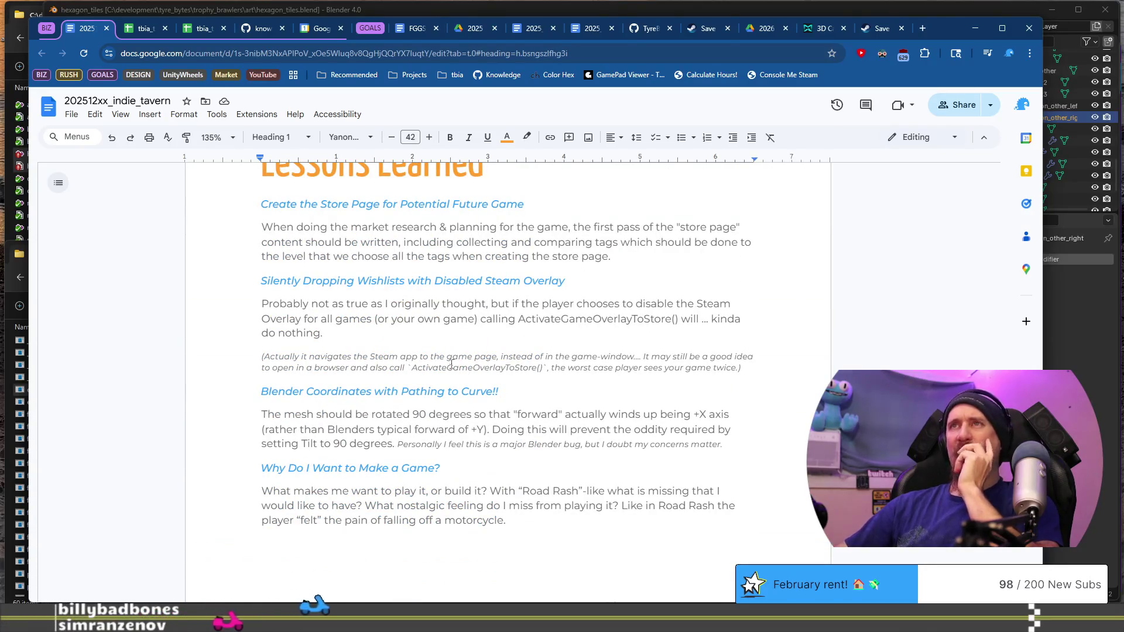
scroll(459, 359, "up", 15)
scroll(461, 359, "down", 20)
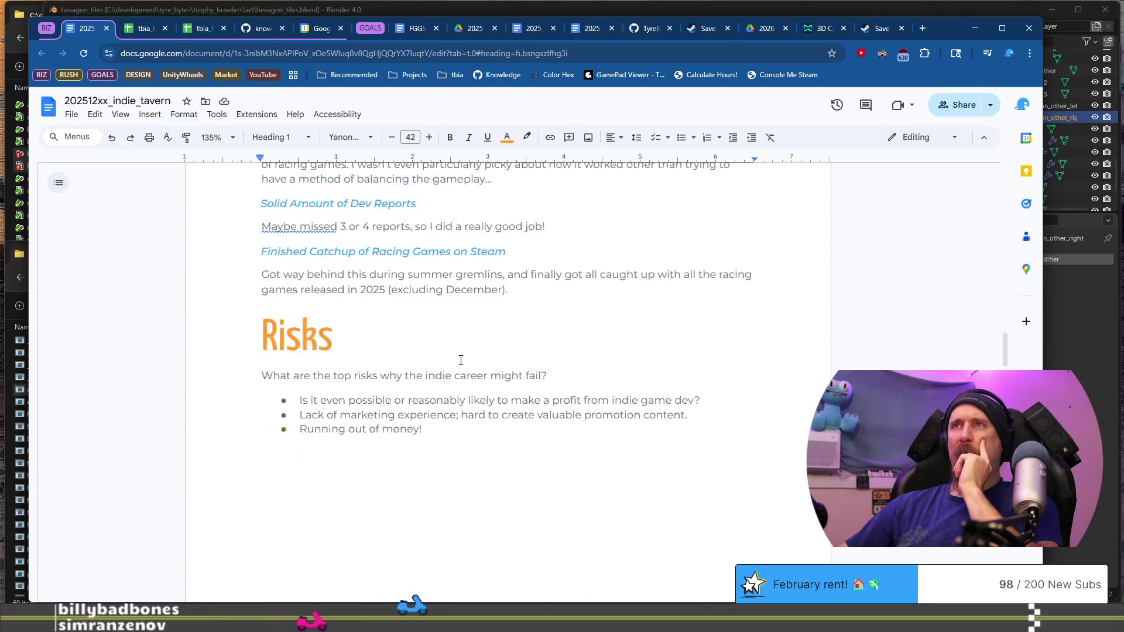
scroll(455, 305, "down", 4)
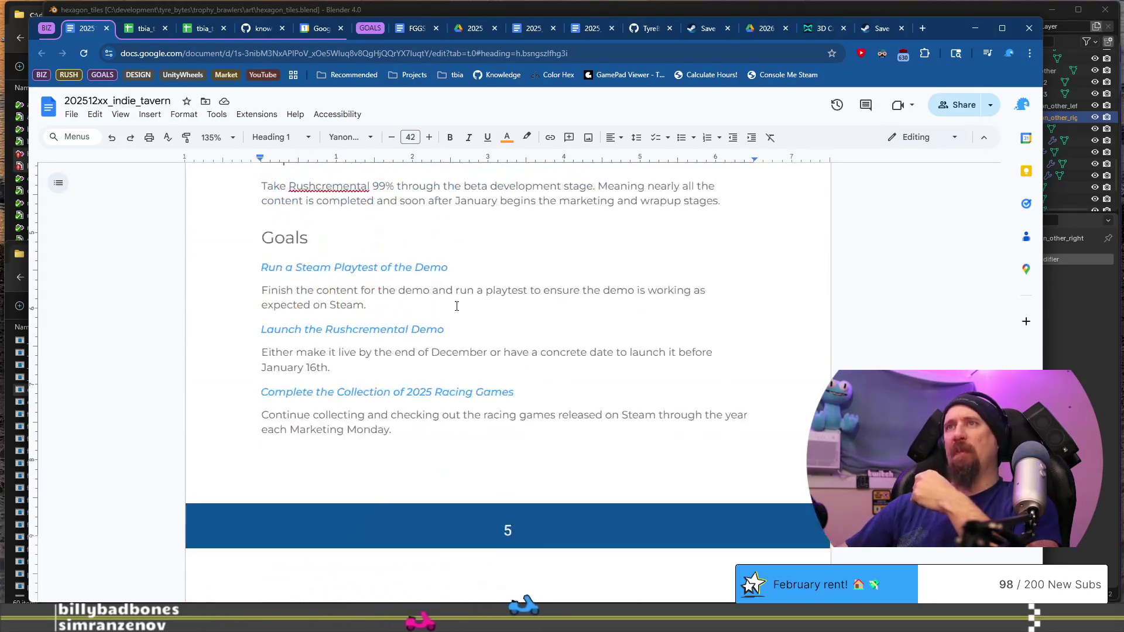
scroll(455, 305, "up", 5)
left_click(506, 345)
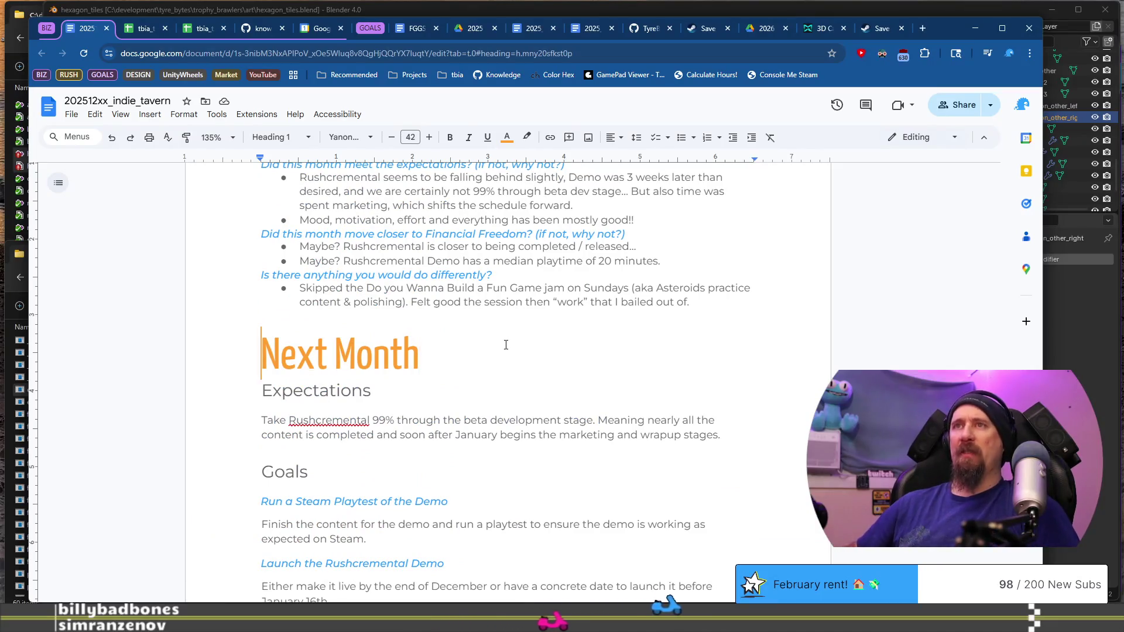
key("Home")
key("ctrl+Return")
key("BackSpace")
Select the Run a Steam Playtest goal and its paragraph under Goals.
scroll(506, 345, "down", 6)
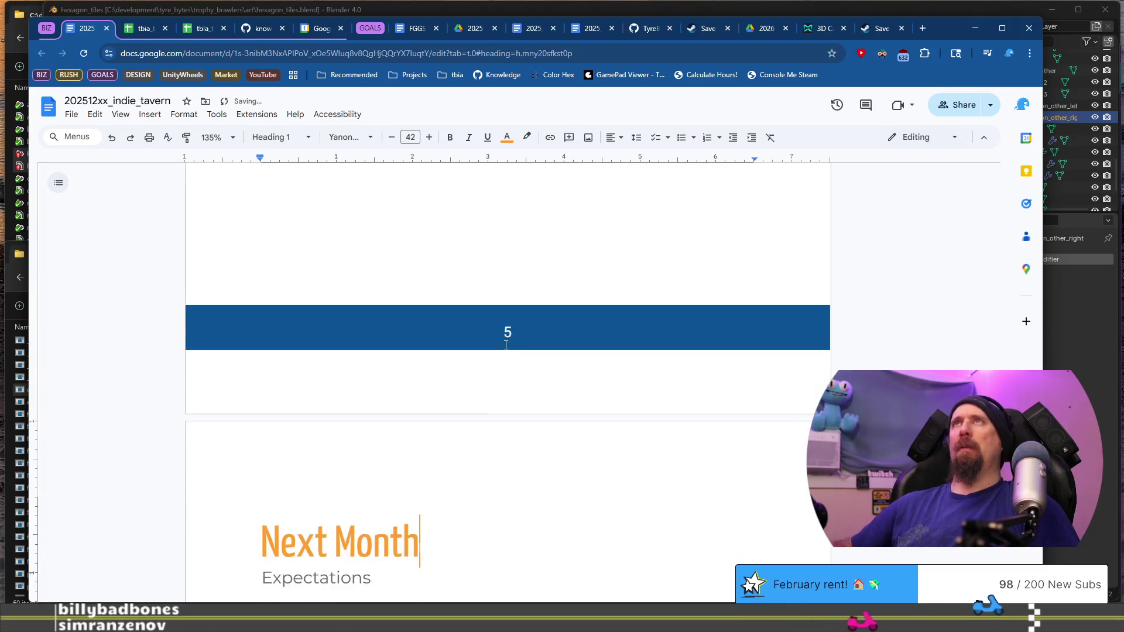
scroll(500, 366, "down", 2)
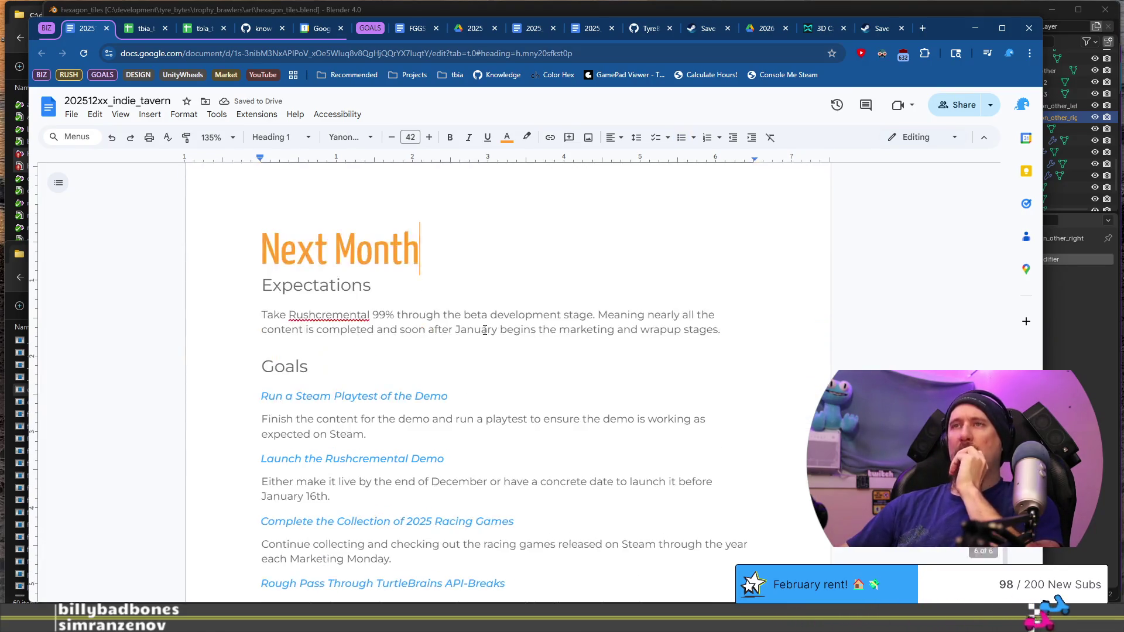
left_click(264, 314)
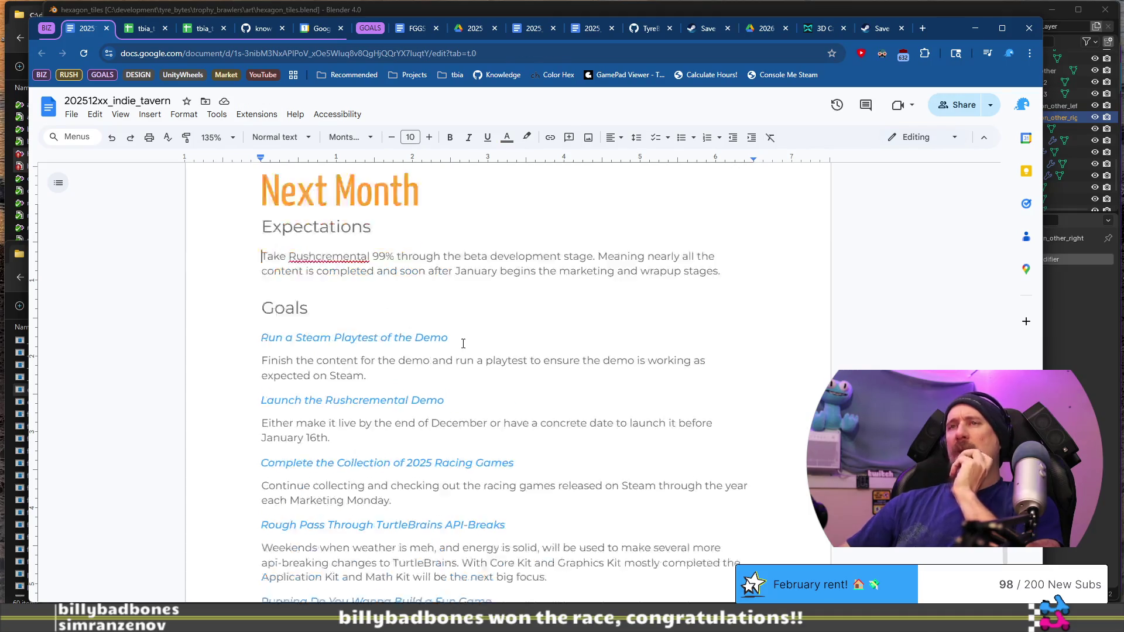
scroll(462, 343, "down", 2)
left_click_drag(261, 279, 386, 323)
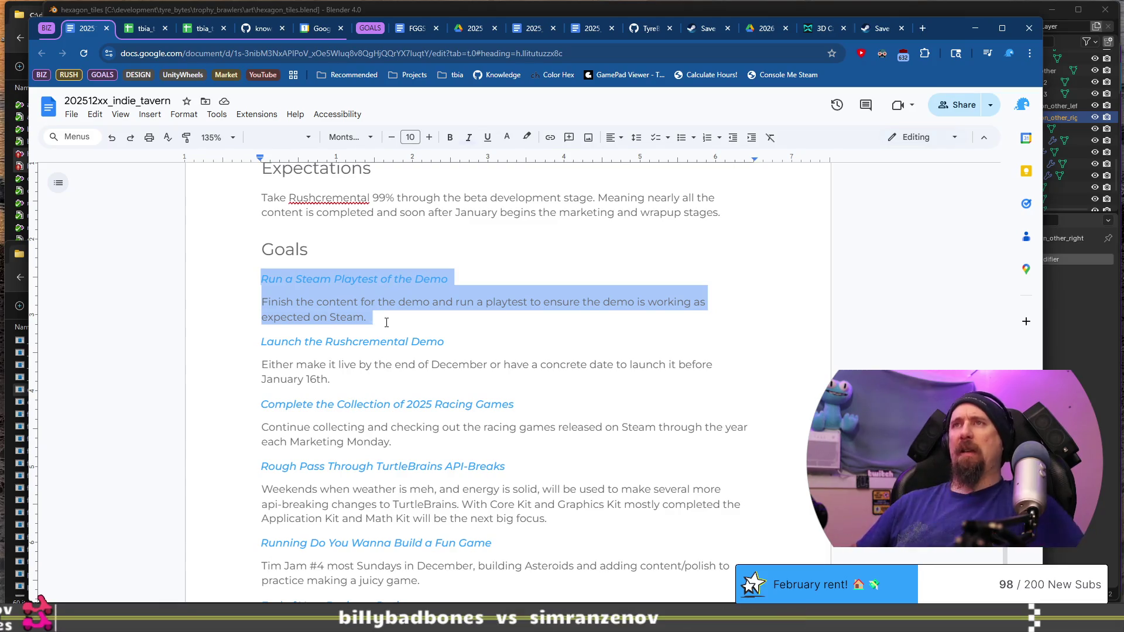
Delete the Steam Playtest and Launch Demo goals with their paragraphs.
key("Delete")
key("shift+Down")
key("shift+Down")
key("shift+Down")
key("ctrl+z")
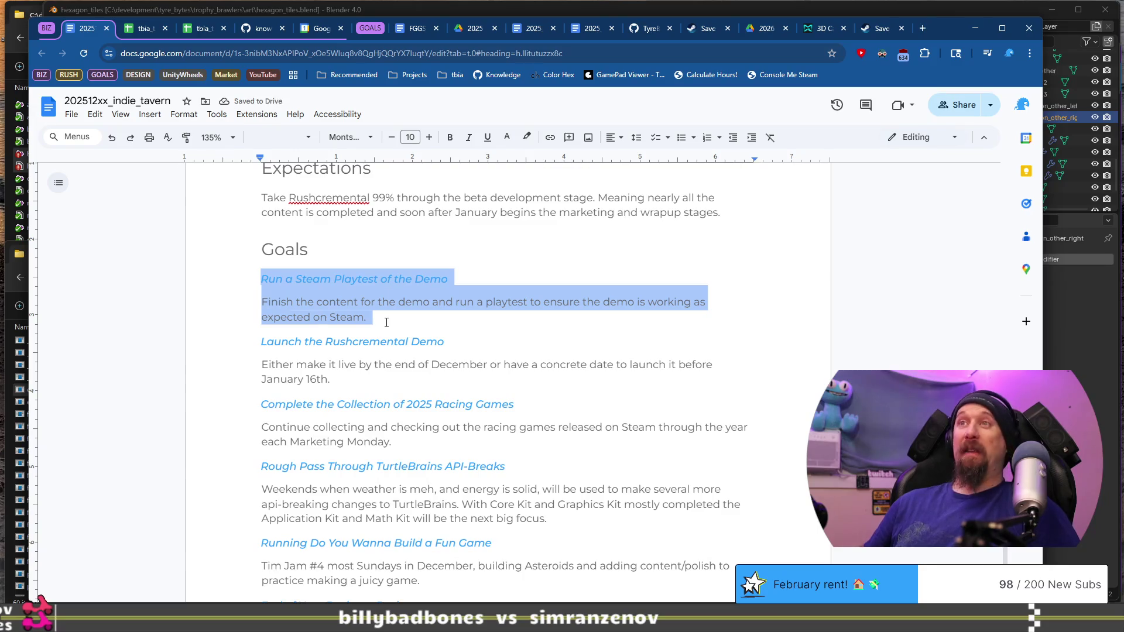
key("shift+Down")
key("shift+Down")
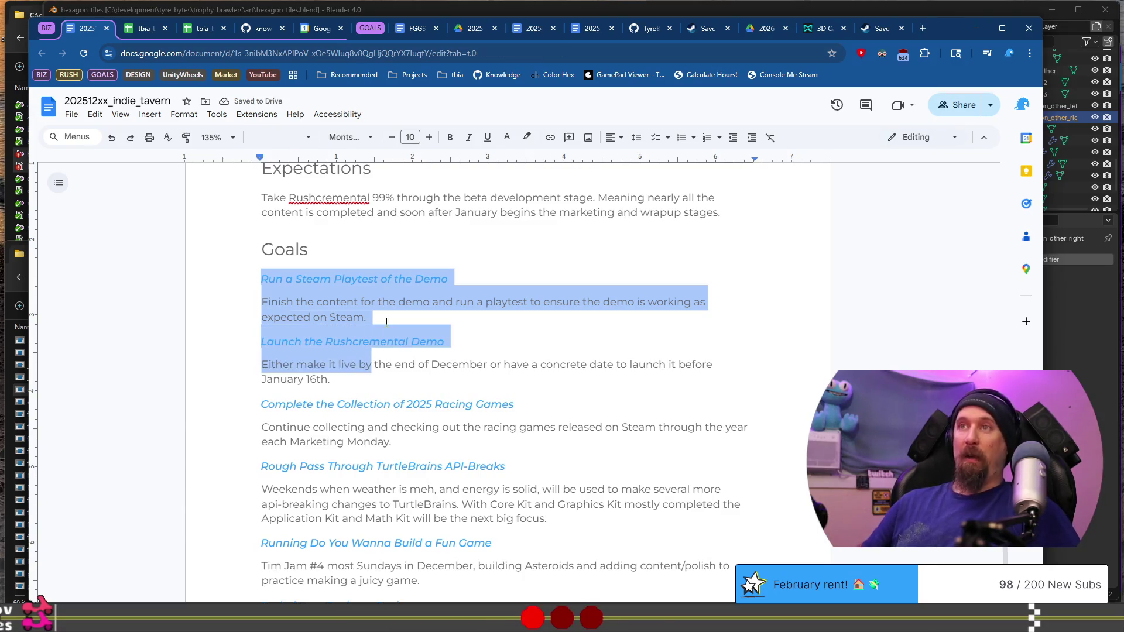
key("shift+Down")
key("Delete")
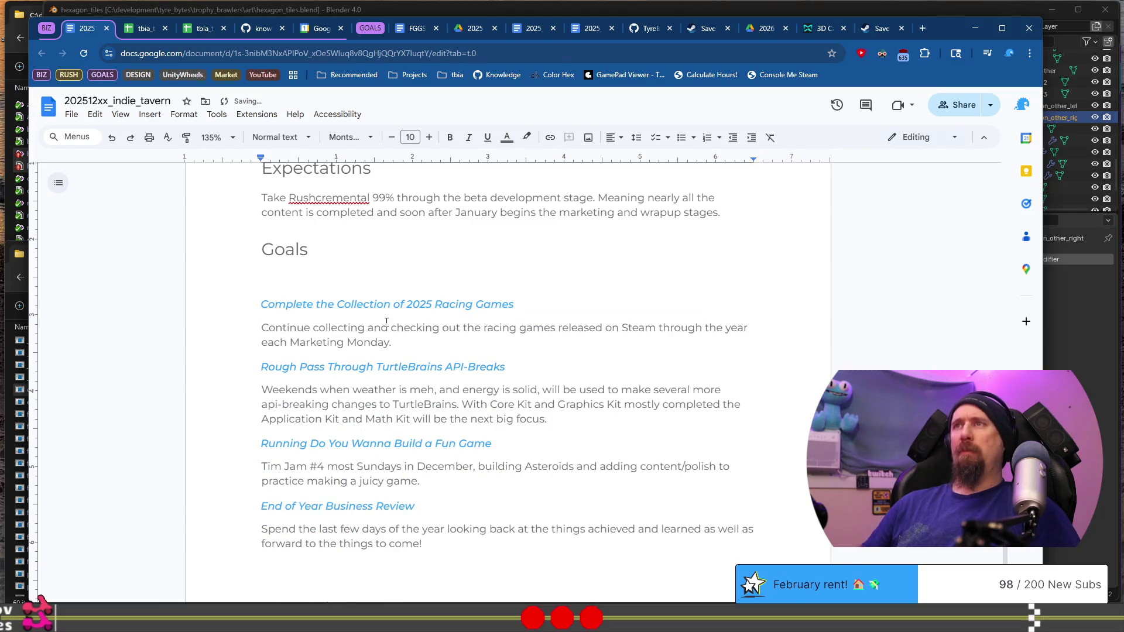
key("BackSpace")
Delete the Complete the Collection goal and its paragraph.
key("Home")
key("shift+Down")
key("shift+Down")
key("shift+Down")
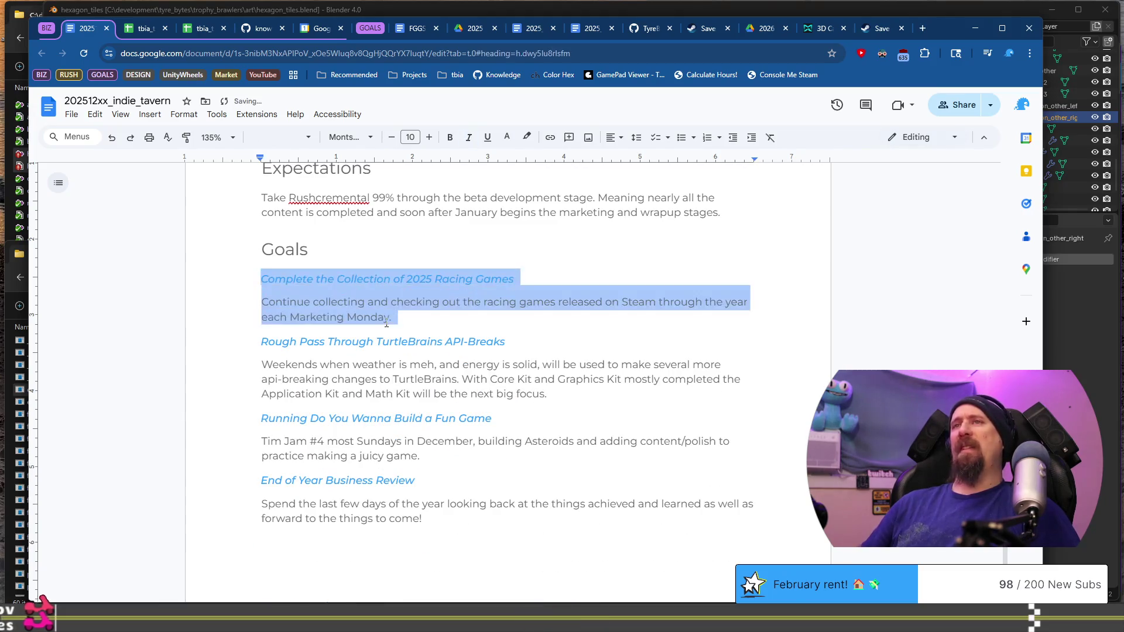
key("Delete")
key("shift+Down")
key("shift+Down")
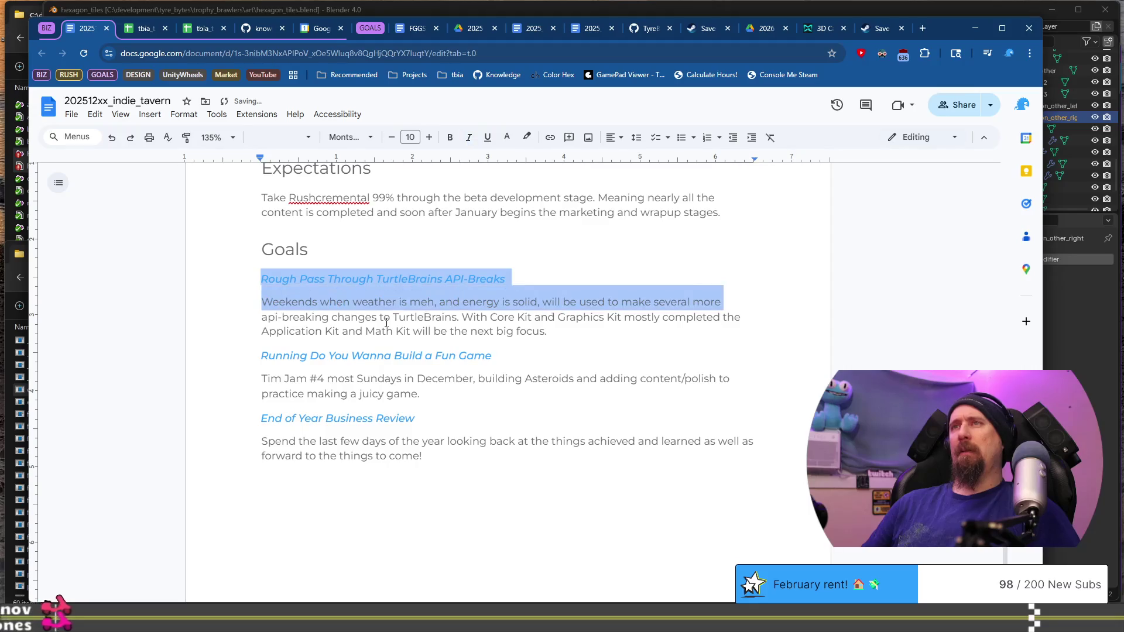
scroll(386, 322, "up", 20)
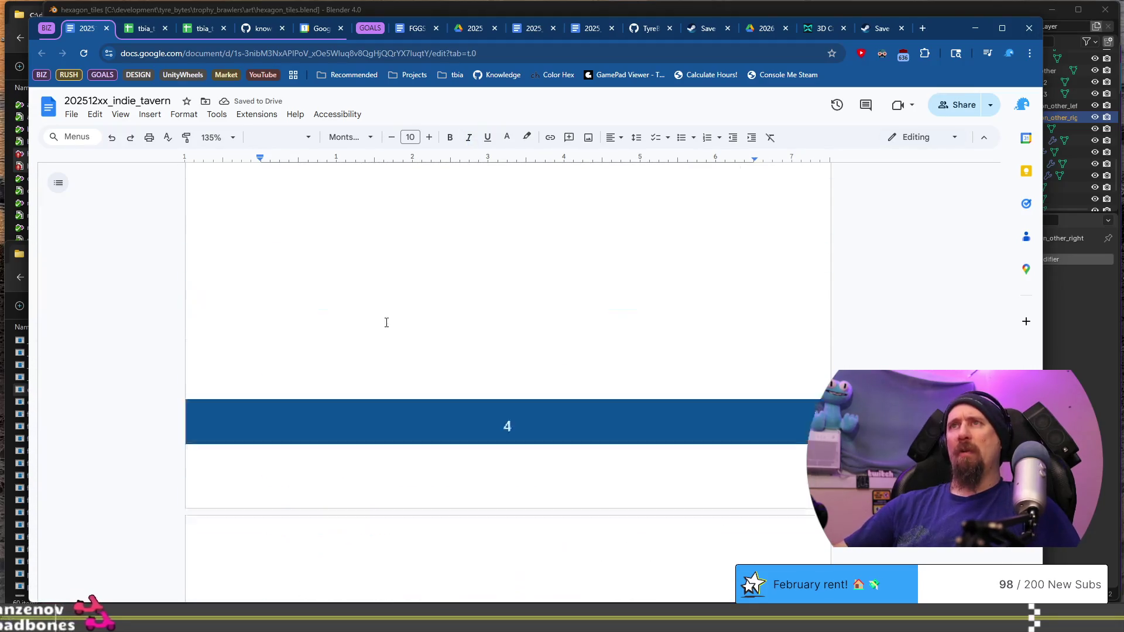
scroll(387, 322, "down", 5)
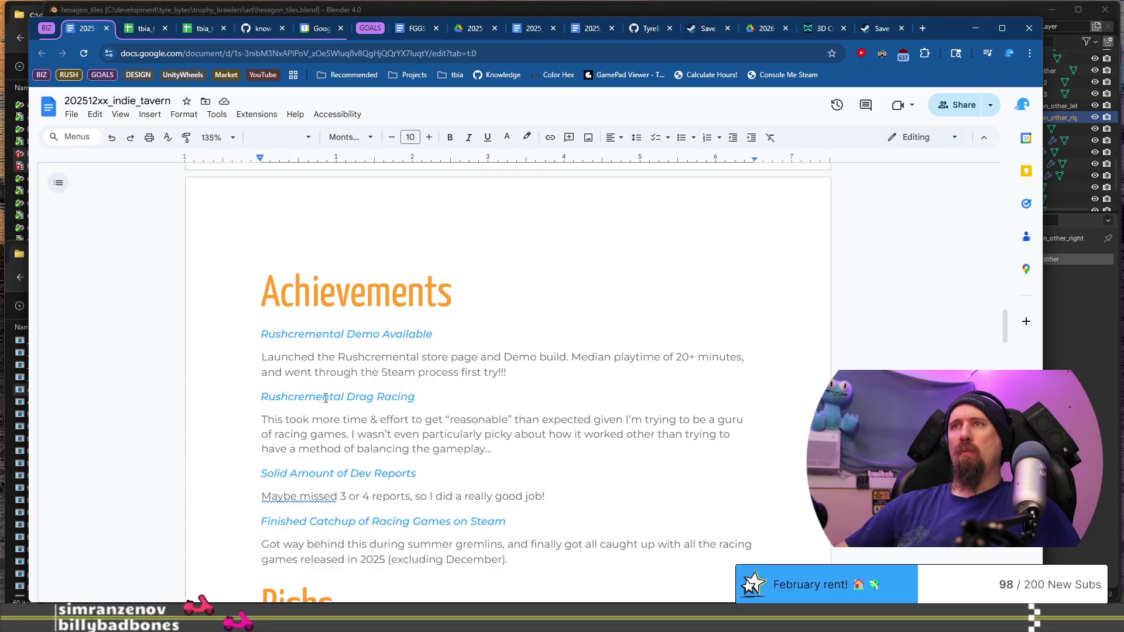
scroll(319, 378, "down", 4)
scroll(328, 352, "down", 15)
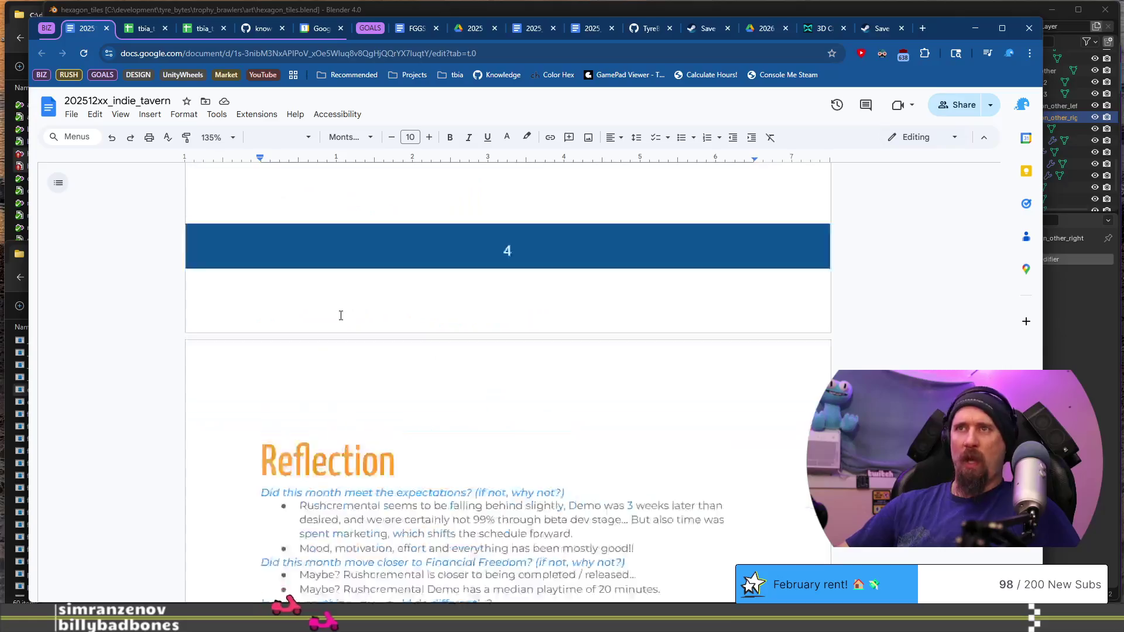
scroll(341, 316, "up", 5)
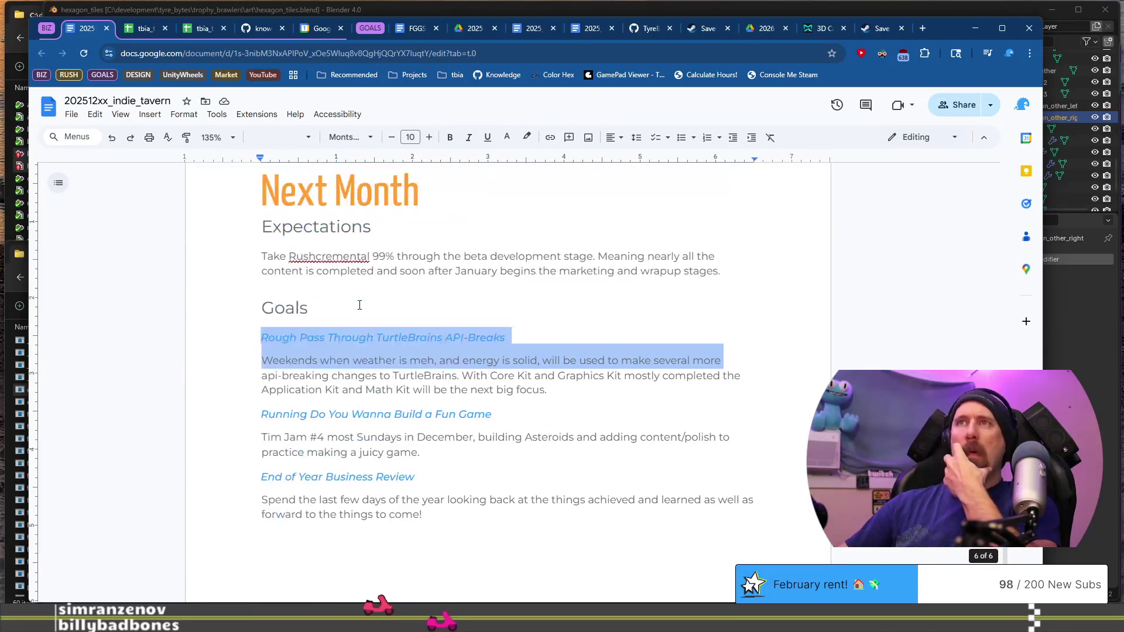
Delete the Rough Pass and Running Do You Wanna Build a Fun Game goals, leaving End of Year Business Review.
left_click(550, 391)
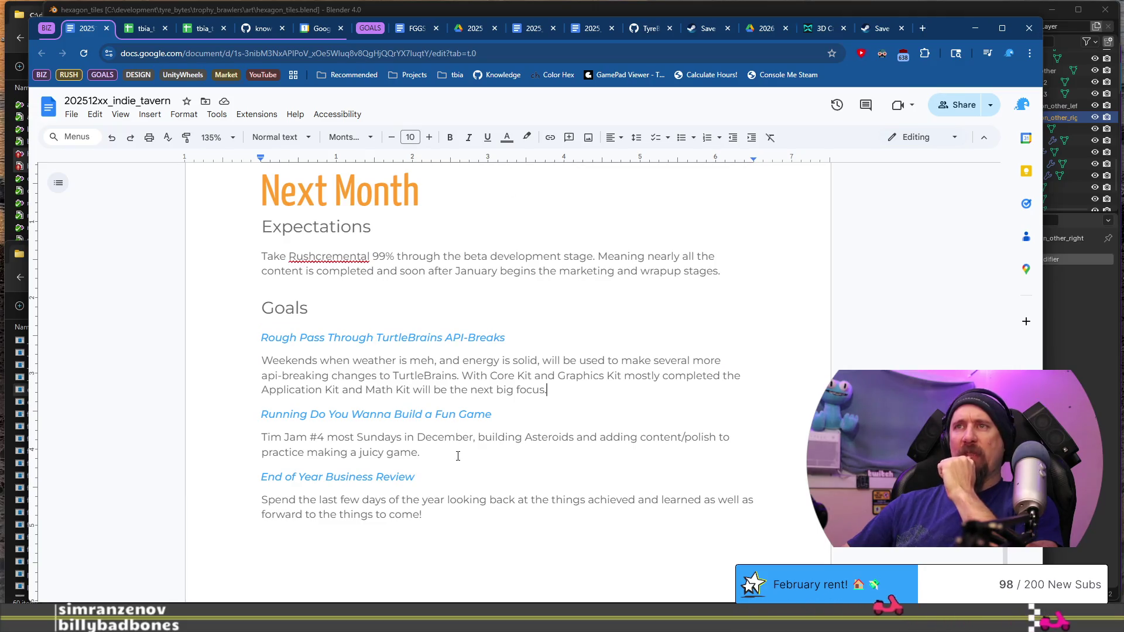
mouse_move(457, 452)
left_mouse_down()
mouse_move(263, 435)
mouse_move(214, 416)
left_mouse_up()
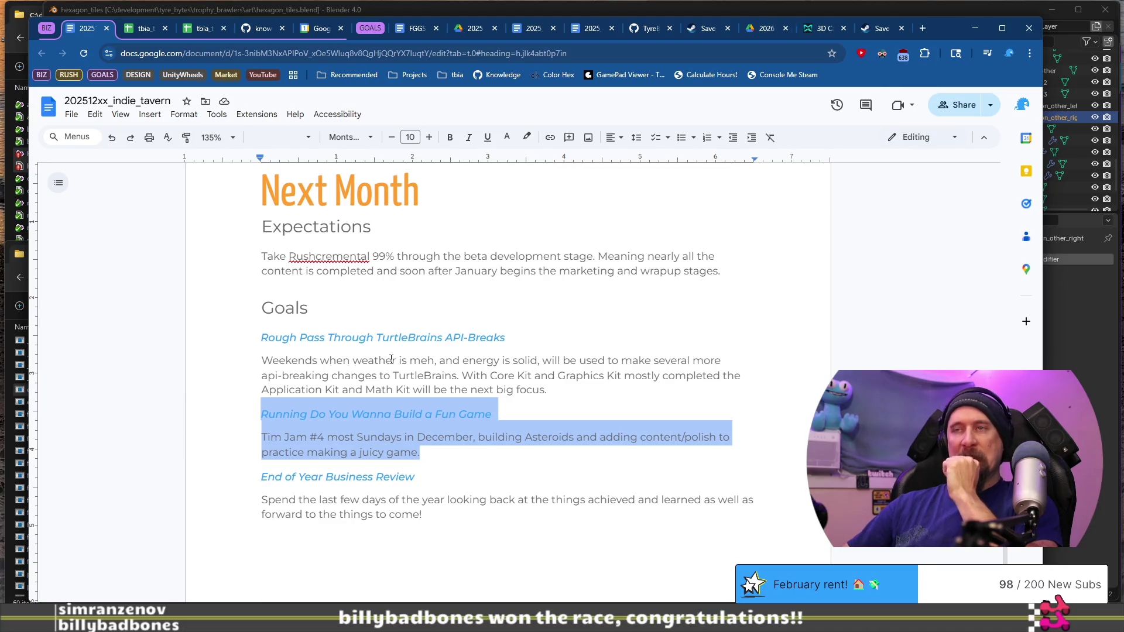
left_click(431, 453)
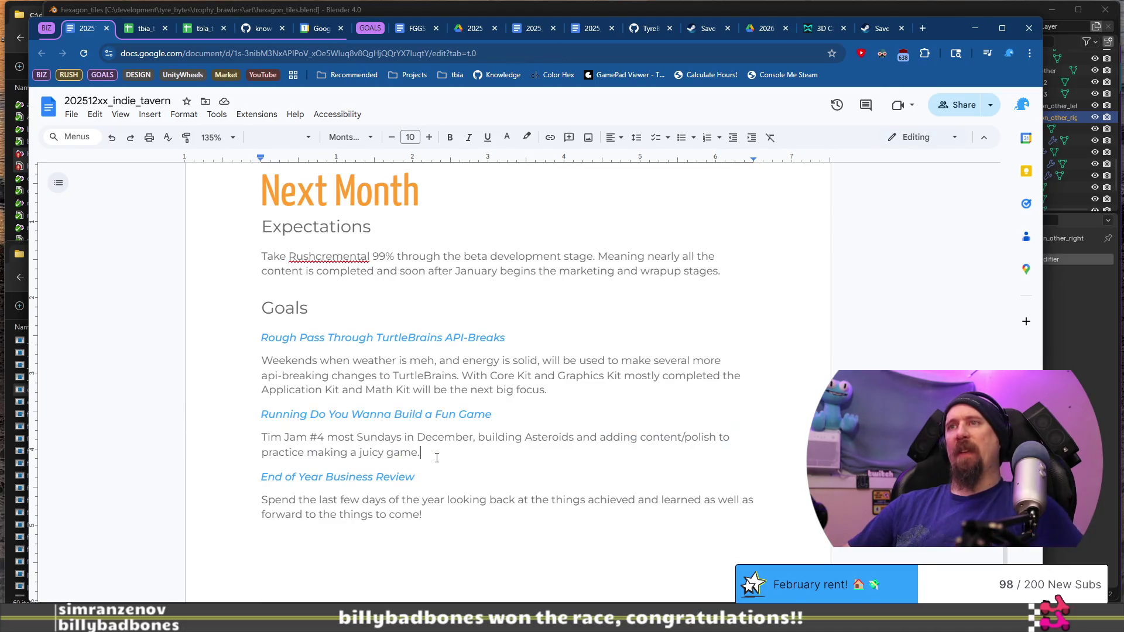
left_click(438, 331, "shift")
key("shift+Home")
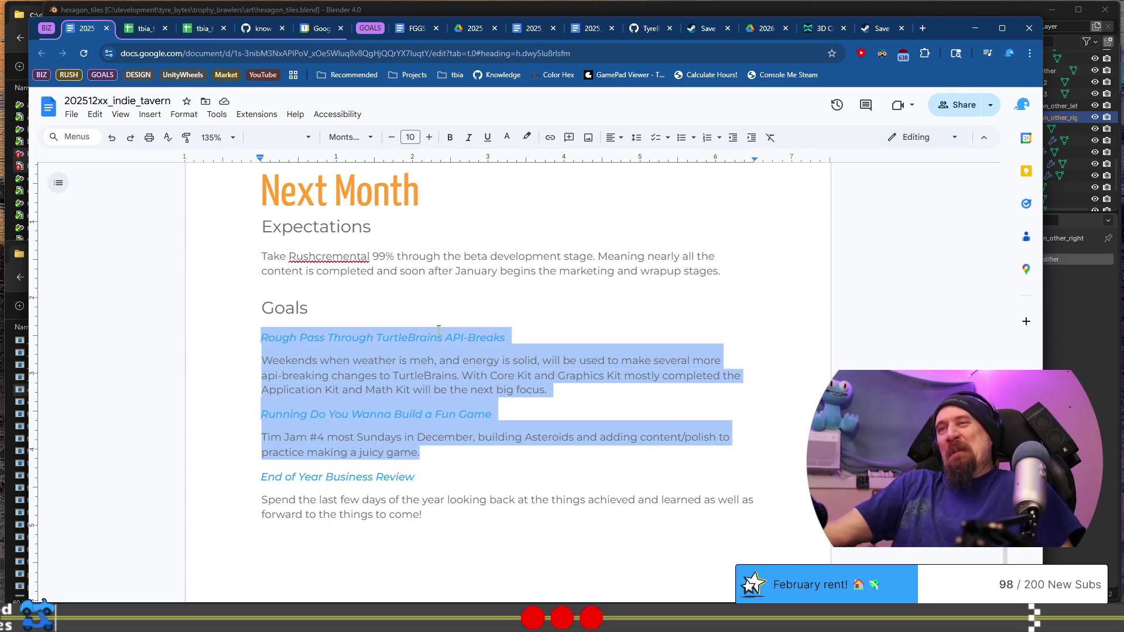
key("BackSpace")
key("BackSpace")
key("shift+Home")
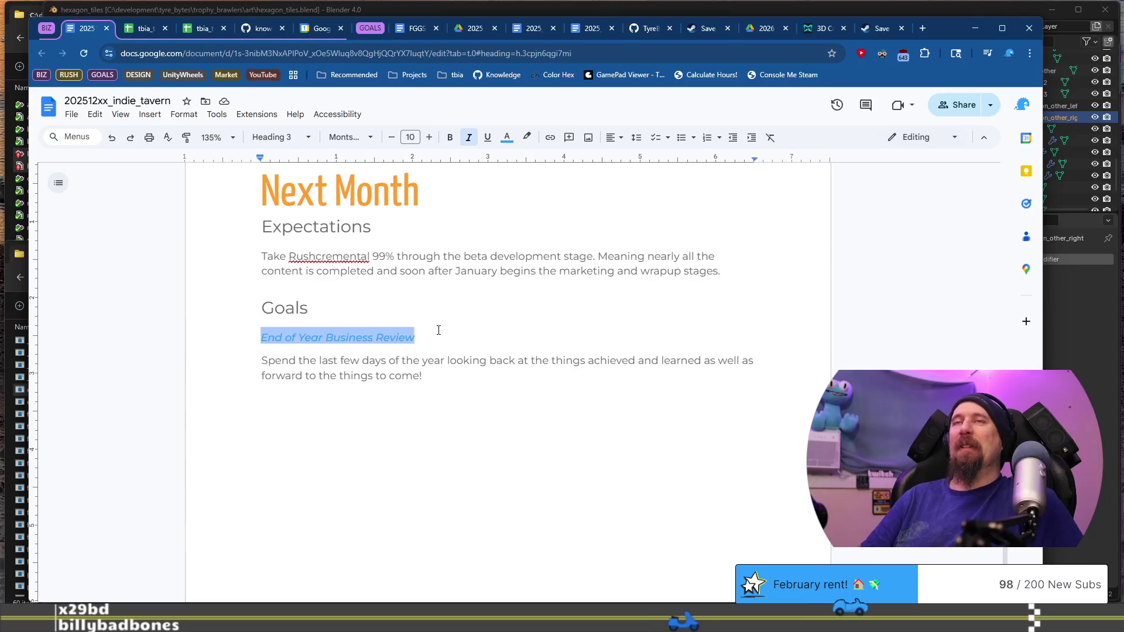
left_click(439, 331)
triple_click(439, 330)
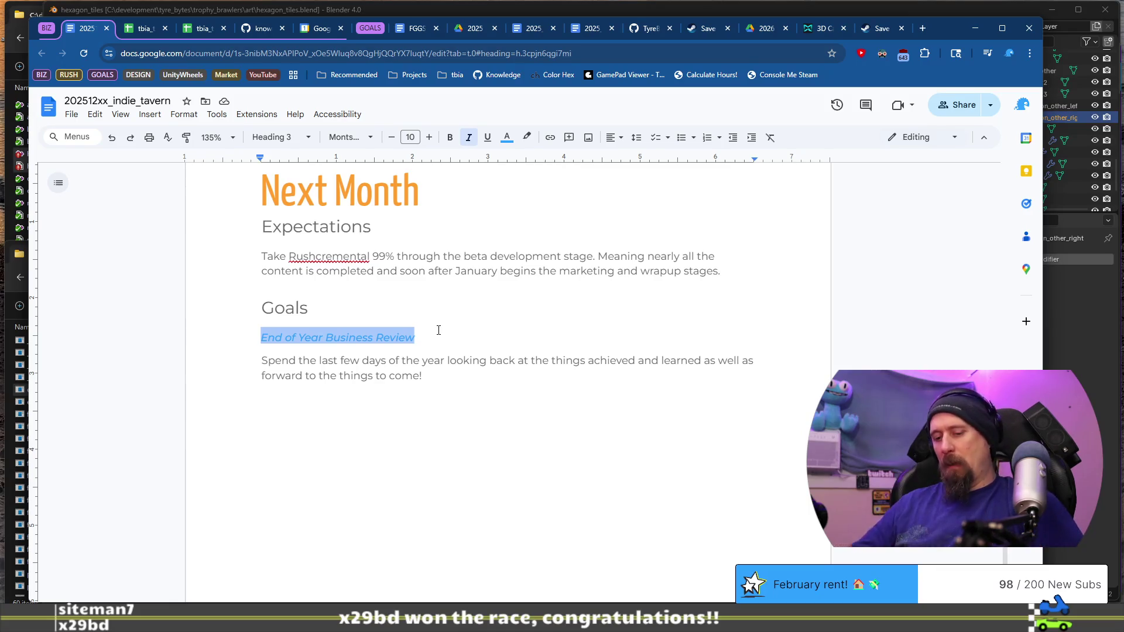
Retitle the goal heading 'Figure out what Rushcremental End Game Looks Like' and select the placeholder paragraph.
type("Figure out what")
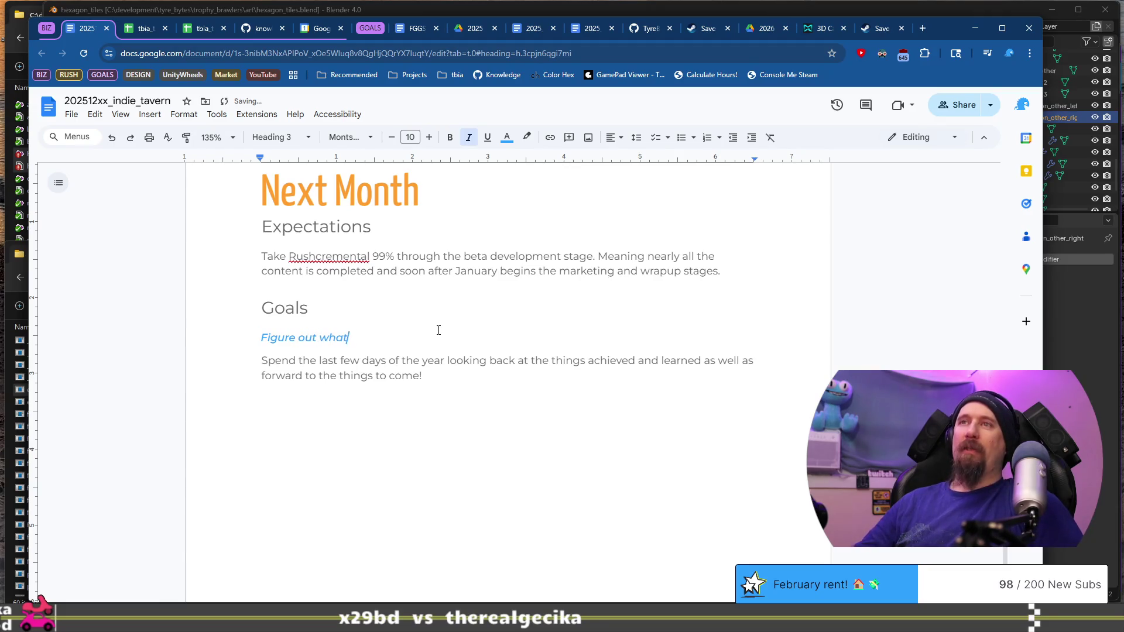
type(" Rushcremental End G")
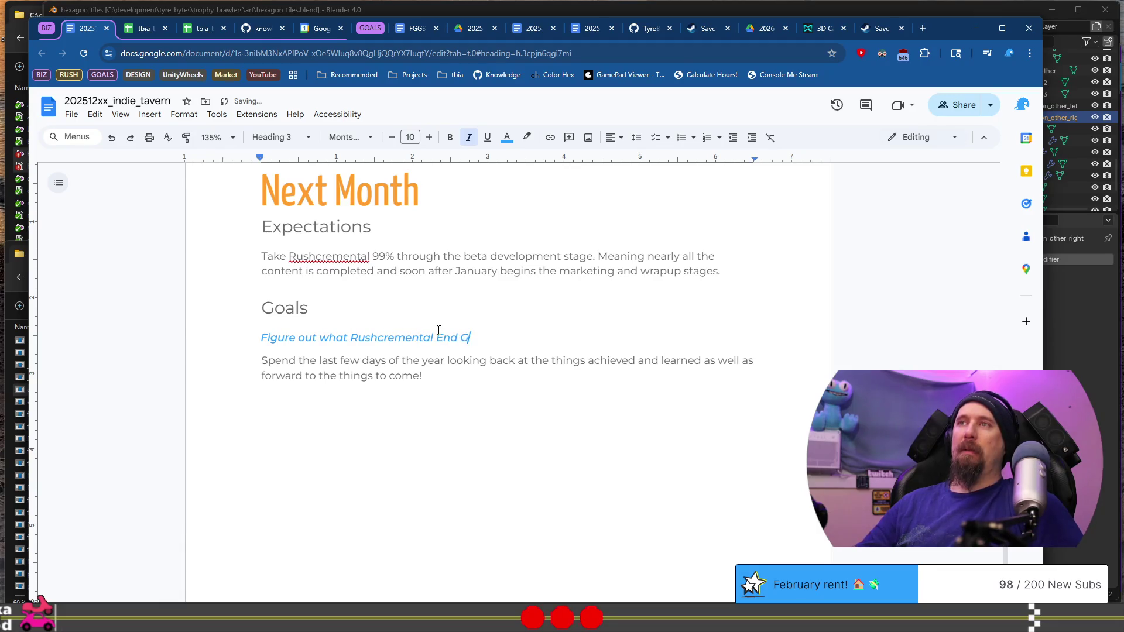
type("ame ks ")
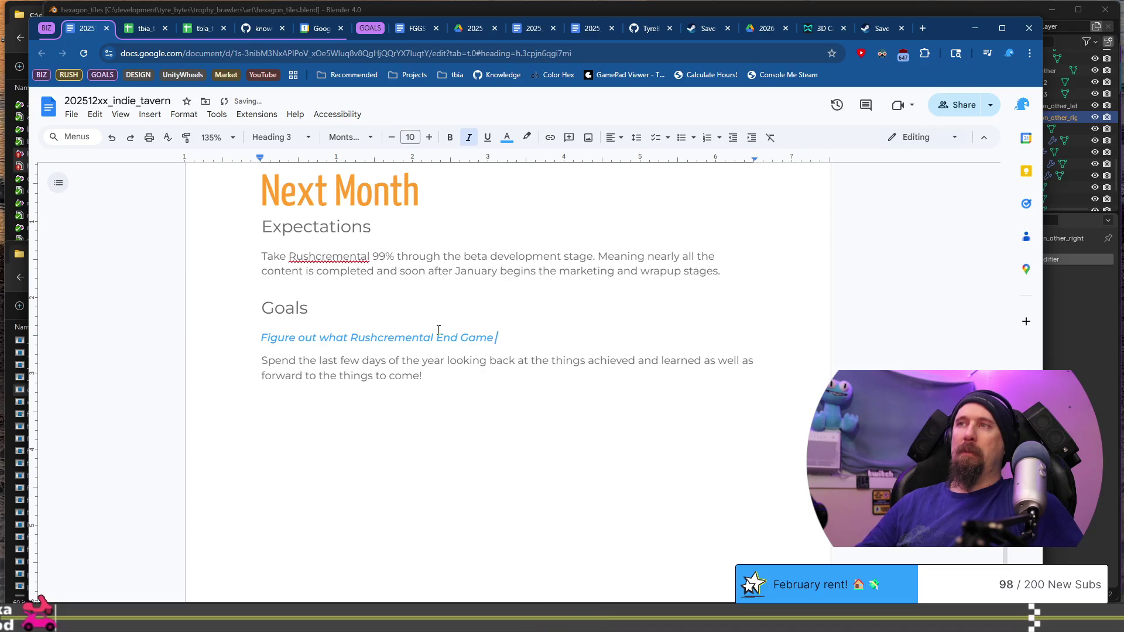
type("Like")
key("Down")
key("Down")
key("shift+Up")
key("shift+Home")
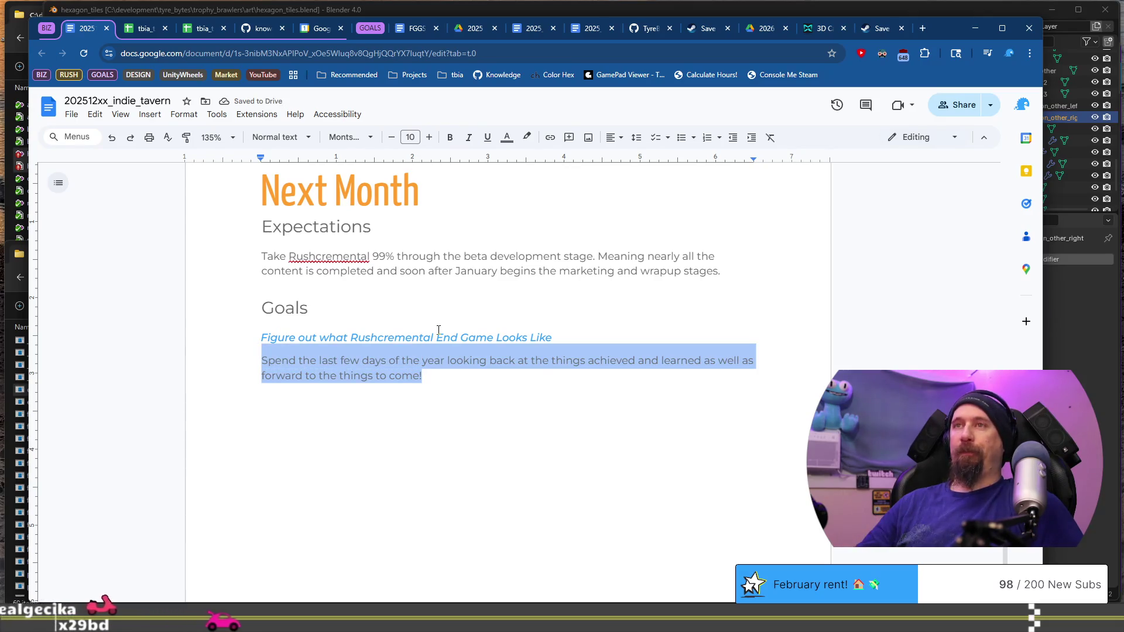
Replace the placeholder with 'Need to see the end game and progress the player towards it.'.
type("Need to get")
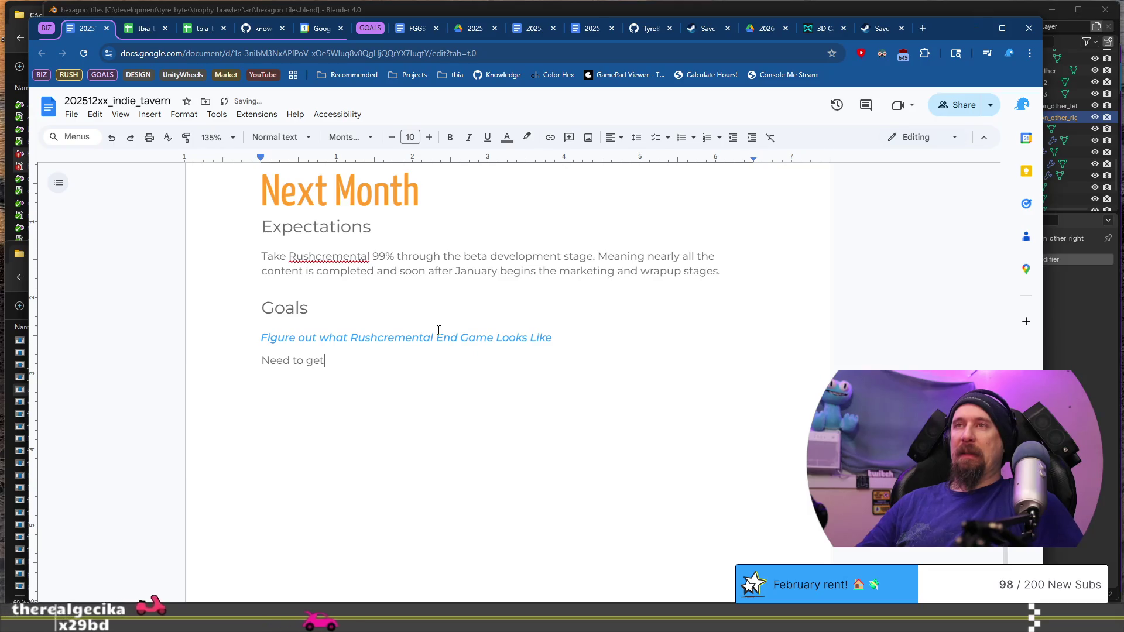
key("BackSpace")
key("BackSpace")
key("BackSpace")
type("see the e")
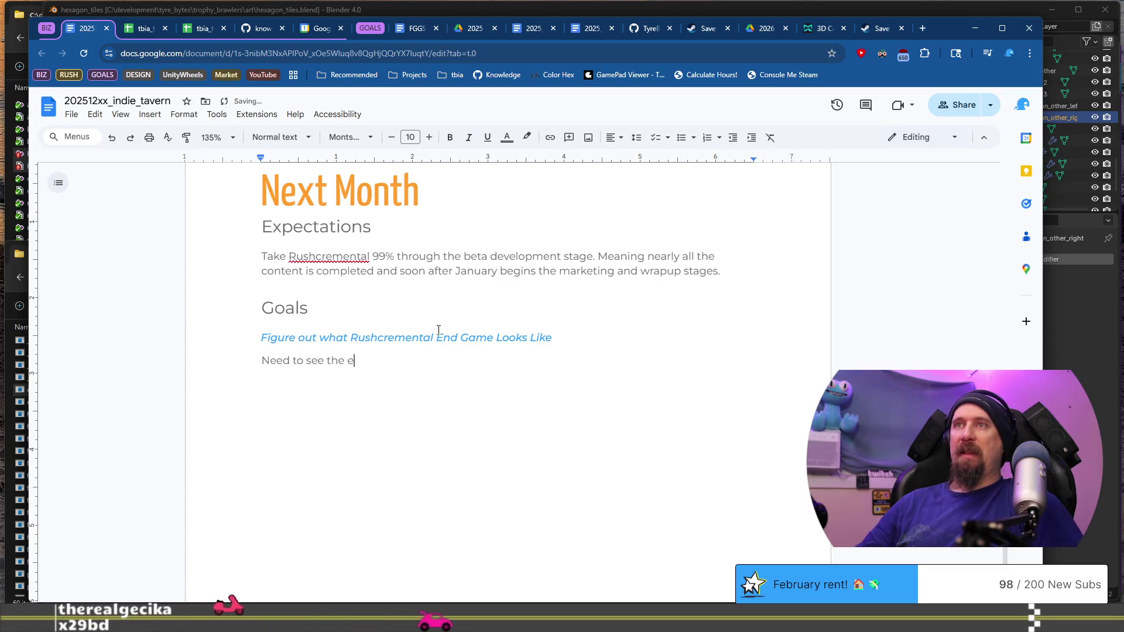
type("nd game and get the")
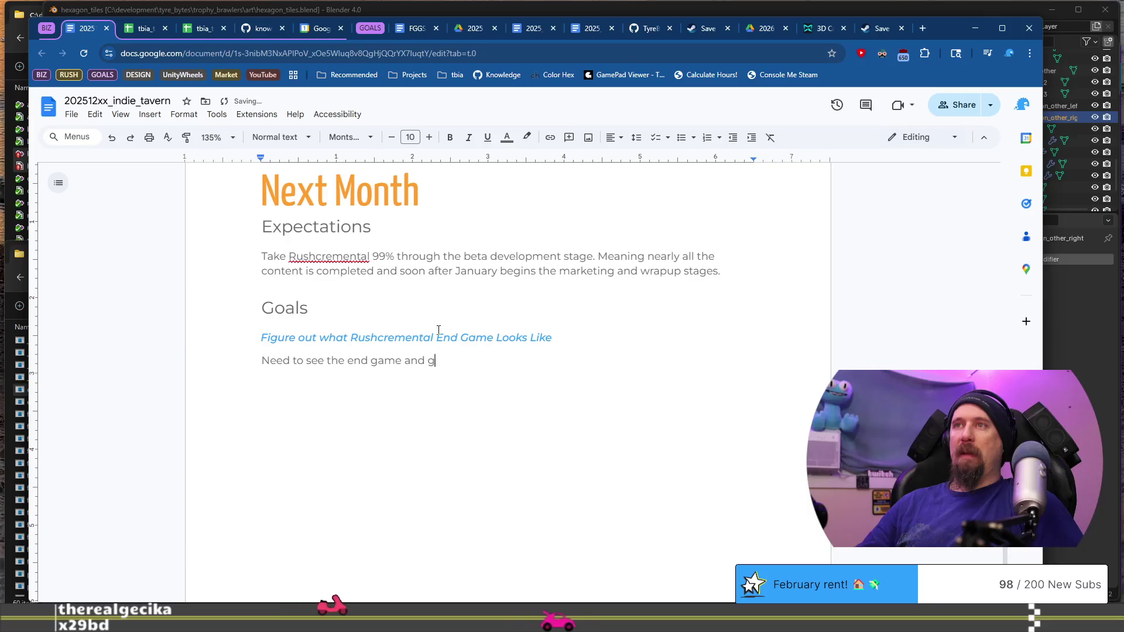
key("BackSpace")
key("BackSpace")
key("BackSpace")
type("progress the")
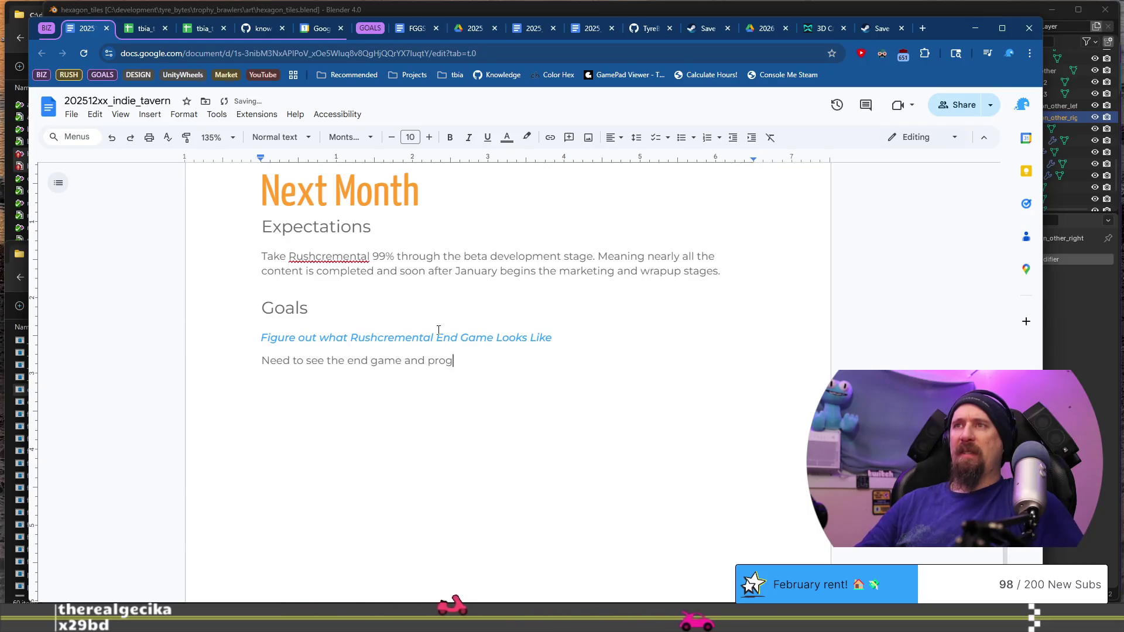
type(" player")
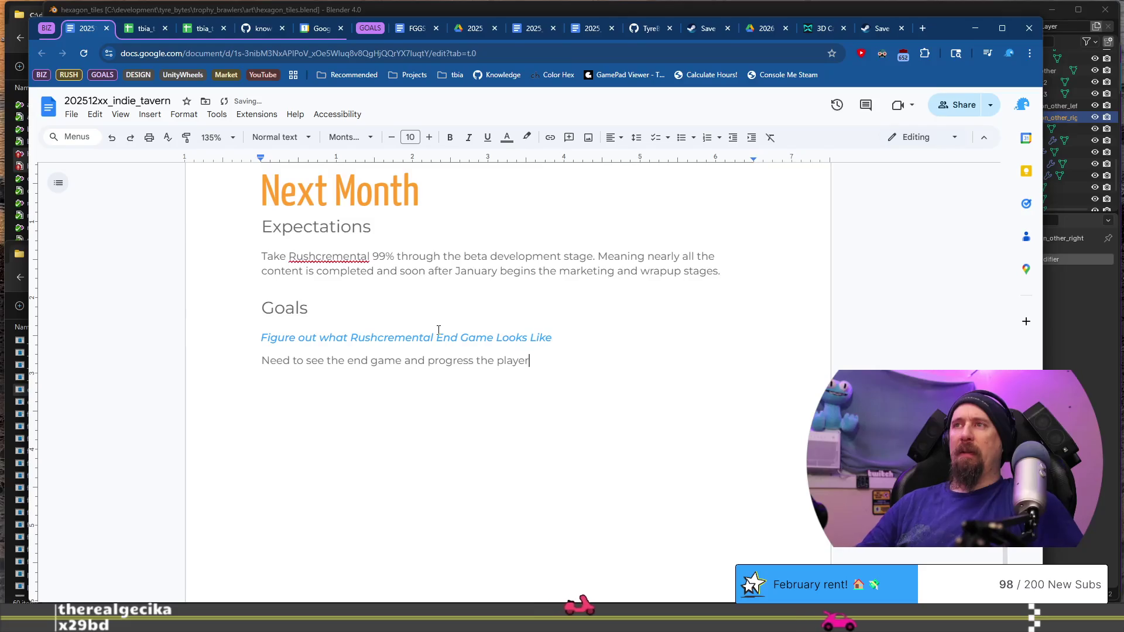
type(" towards it.")
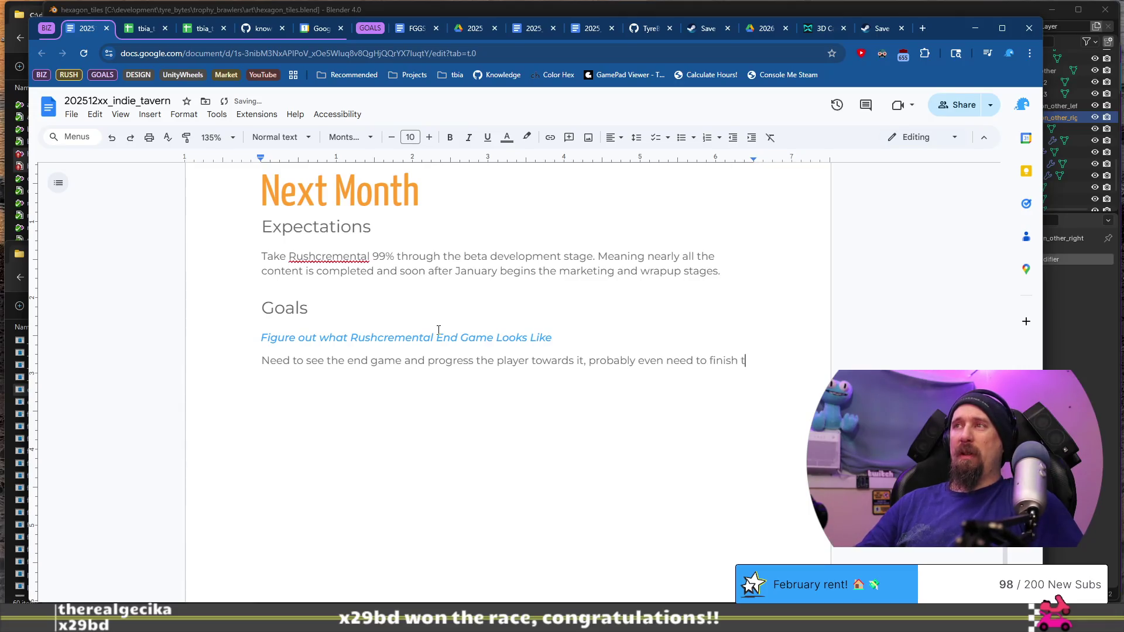
type("ojec")
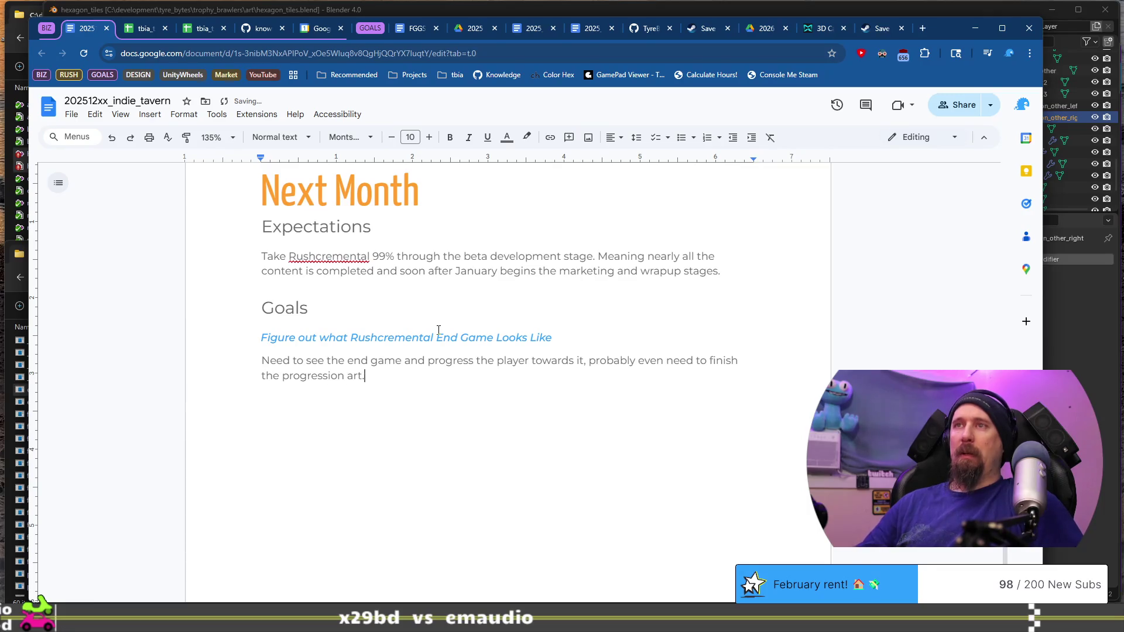
key("Up")
key("End")
key("shift+Home")
Duplicate the goal heading below and retitle it 'Rushcremental Races through End Game'.
key("ctrl+c")
key("End")
key("Down")
key("Down")
key("End")
key("Return")
key("ctrl+v")
key("shift+Home")
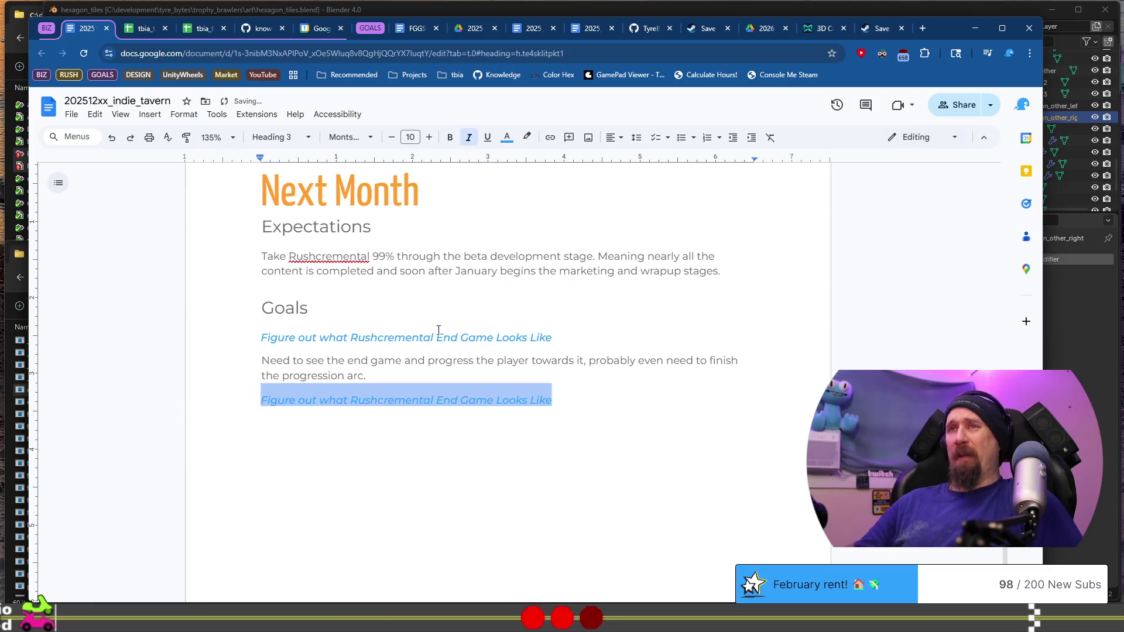
key("Home")
key("ctrl+shift+Right")
key("ctrl+shift+Right")
key("ctrl+shift+Right")
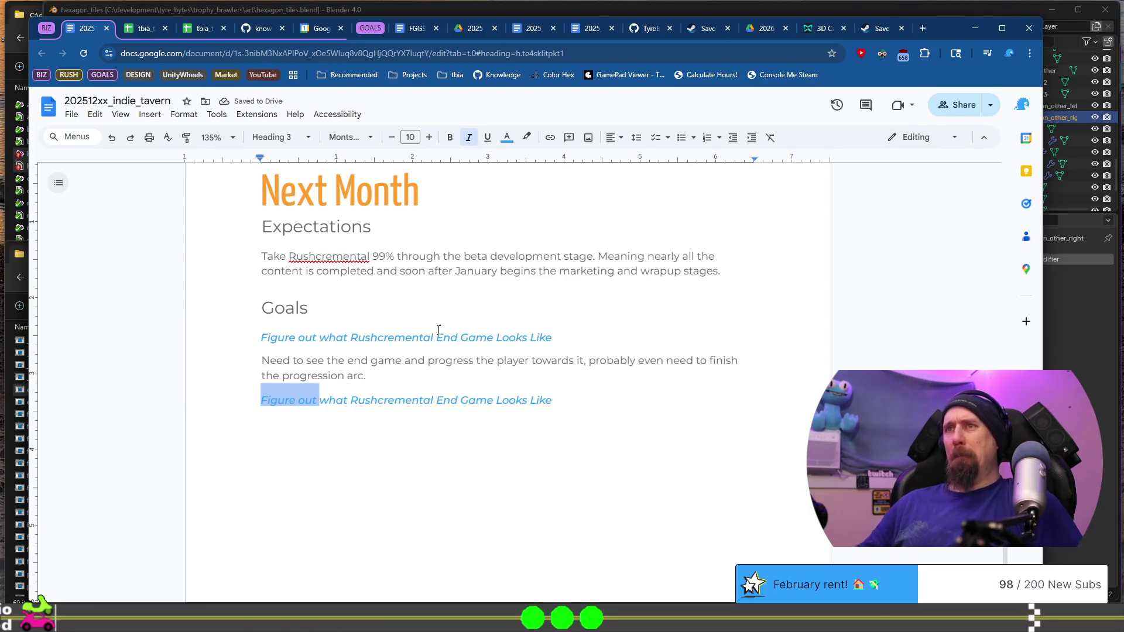
key("BackSpace")
key("ctrl+Right")
type("ace")
key("shift+End")
type("s through")
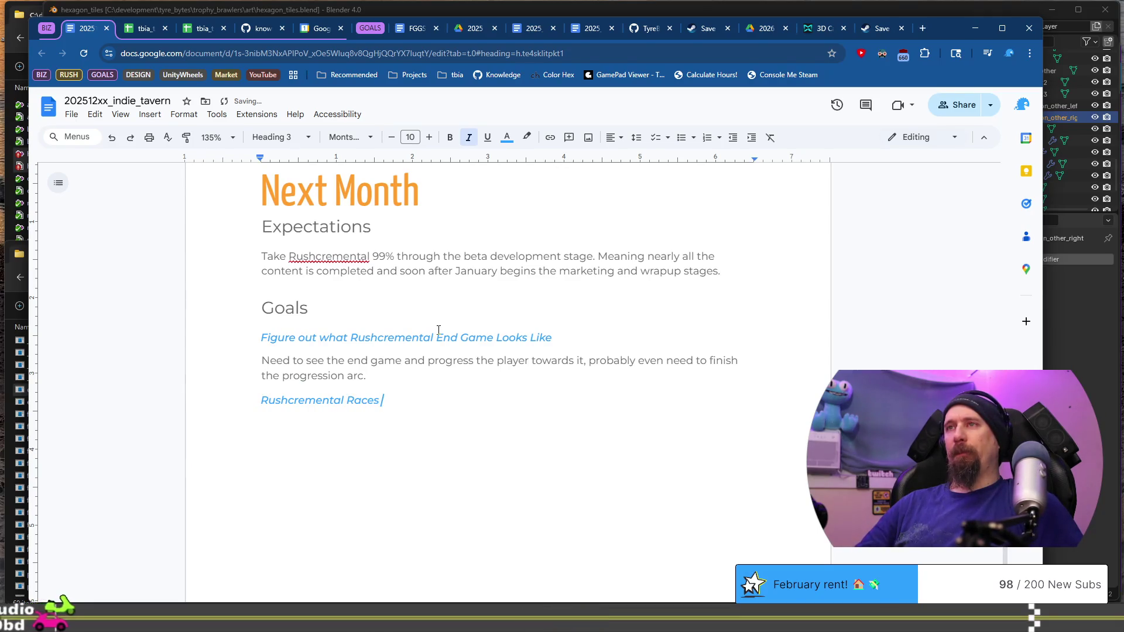
type(" End Game")
key("Up")
key("shift+Home")
key("shift+Up")
key("ctrl+End")
Write the races paragraph about rewards for winning races and adding all the minions/bosses.
key("Return")
type("Give the player req")
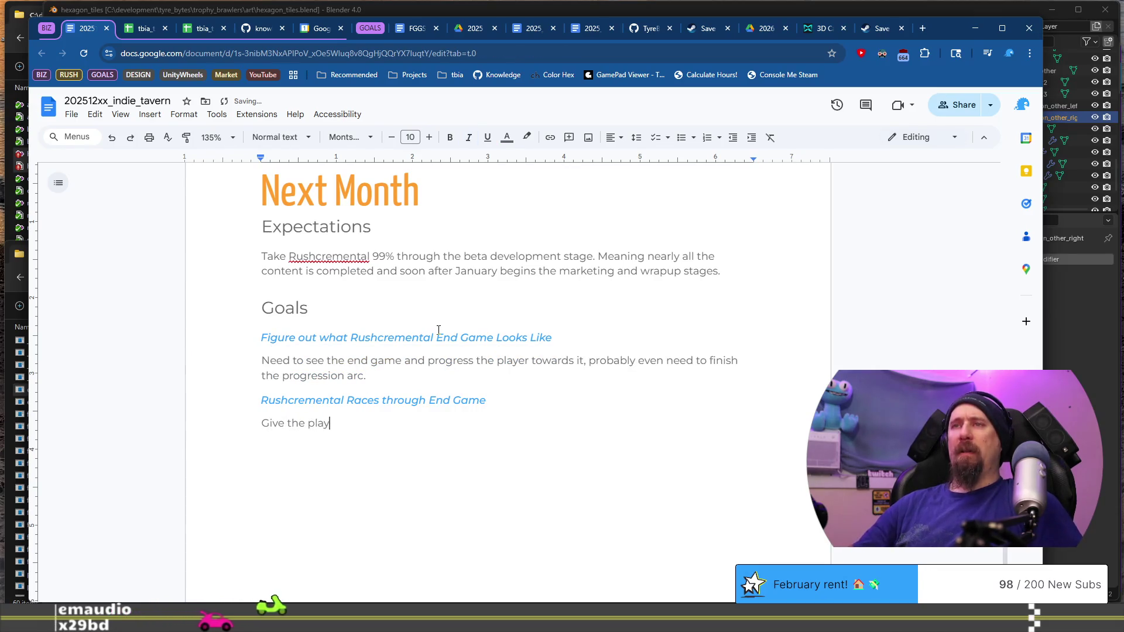
key("BackSpace")
type("ward")
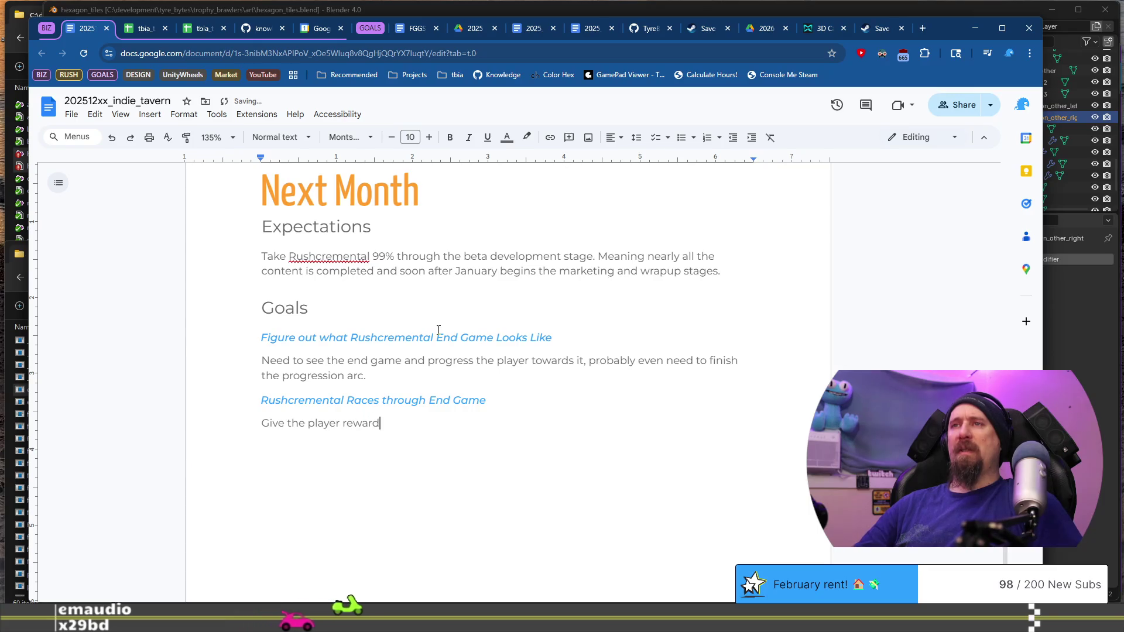
type("s for wininning a race, and")
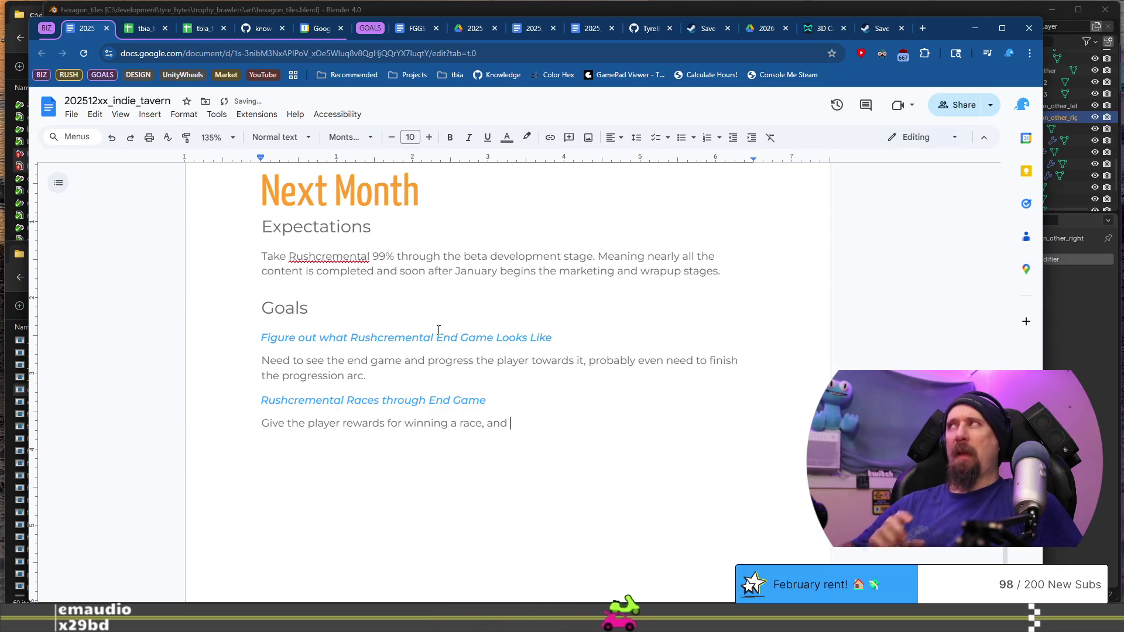
type(" add")
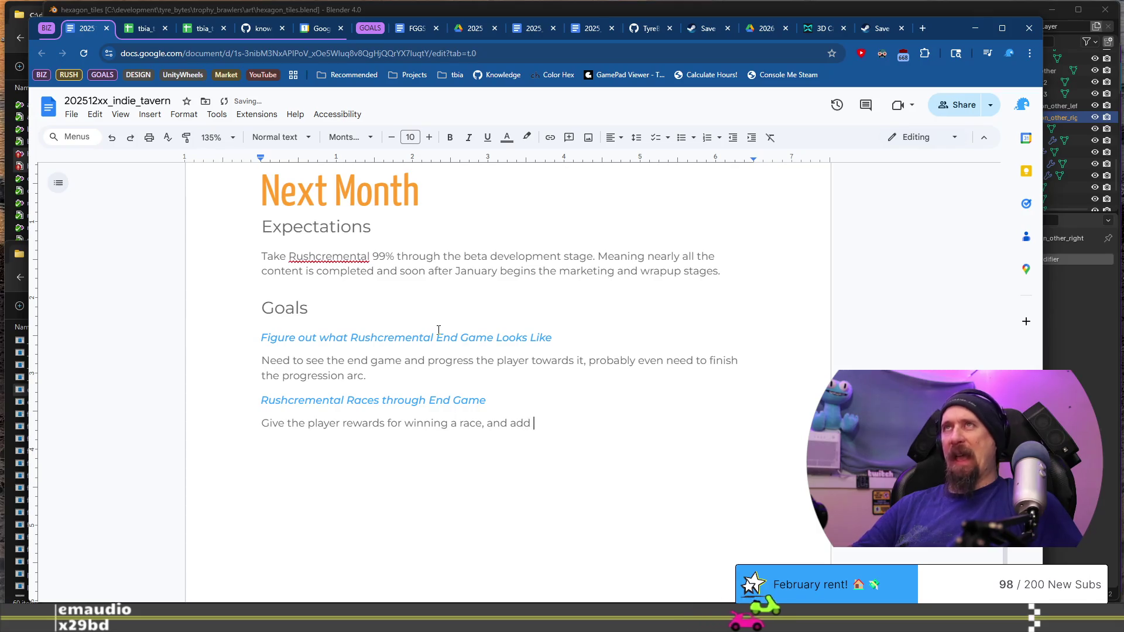
type(" all the minions/bosses")
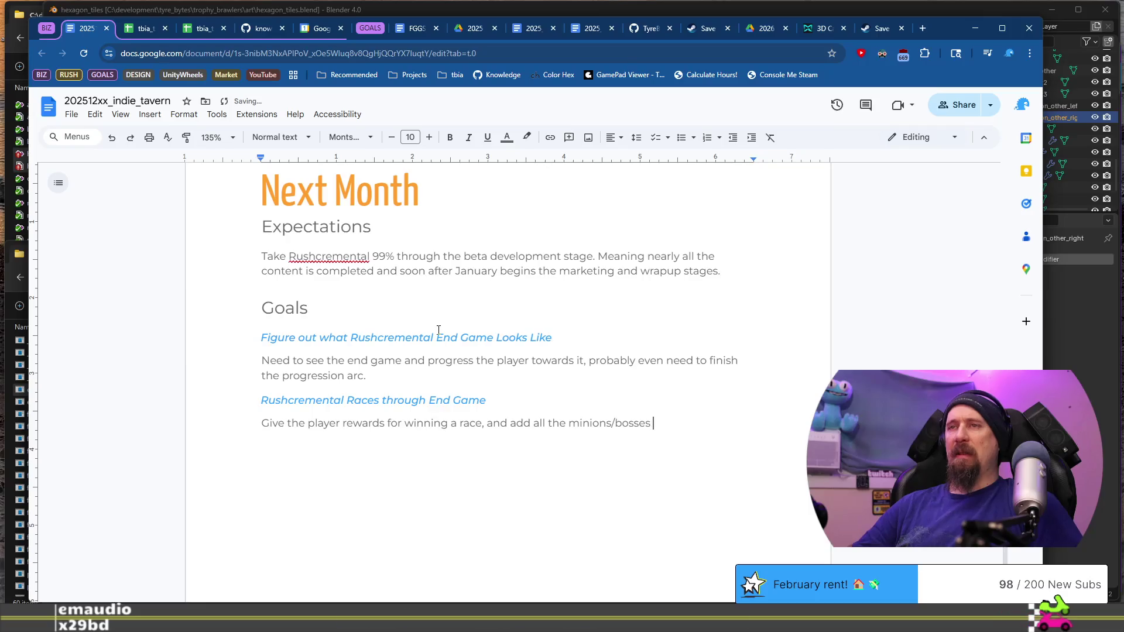
type("that the player can pass")
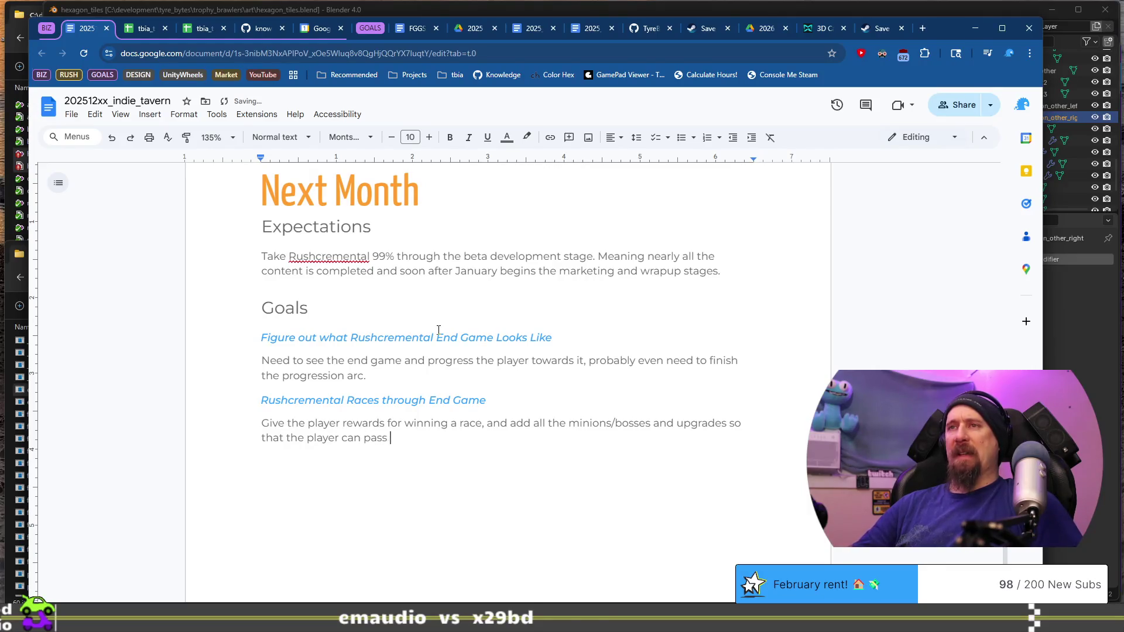
type(" through all the races.")
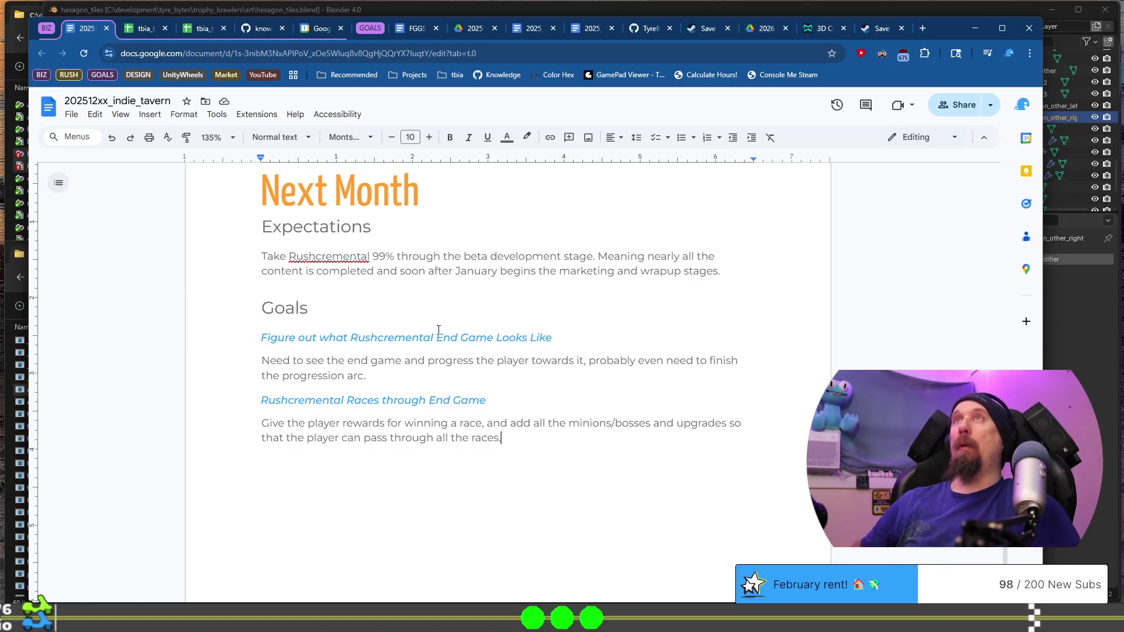
Paste a copy of the races heading below its paragraph and switch to the other window.
key("Up")
key("Up")
key("shift+Home")
key("Down")
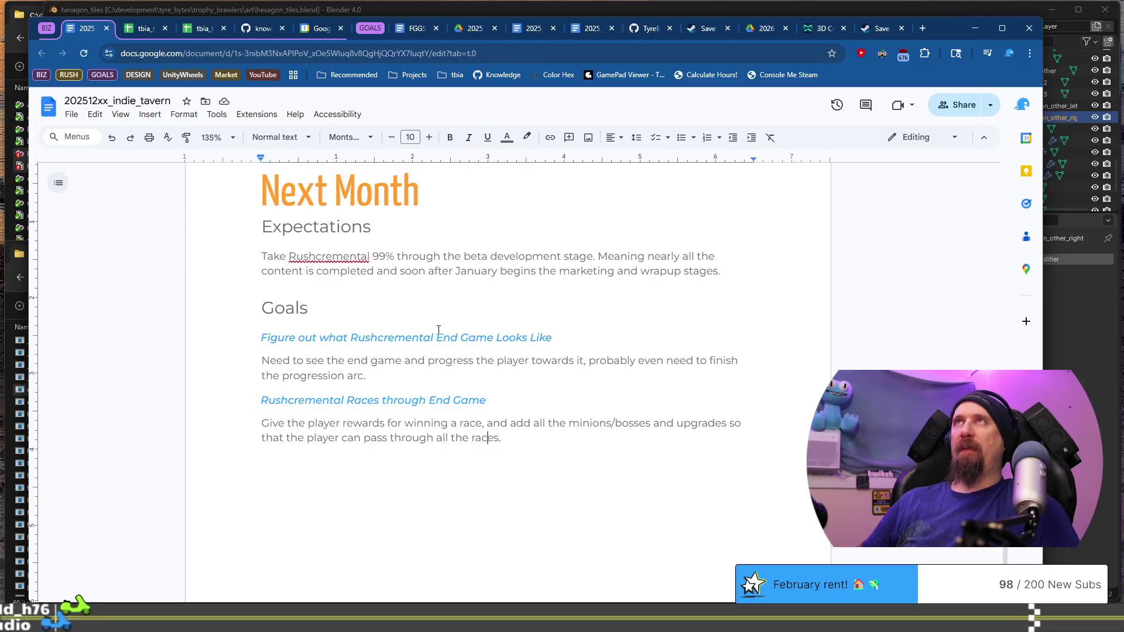
key("Return")
key("ctrl+v")
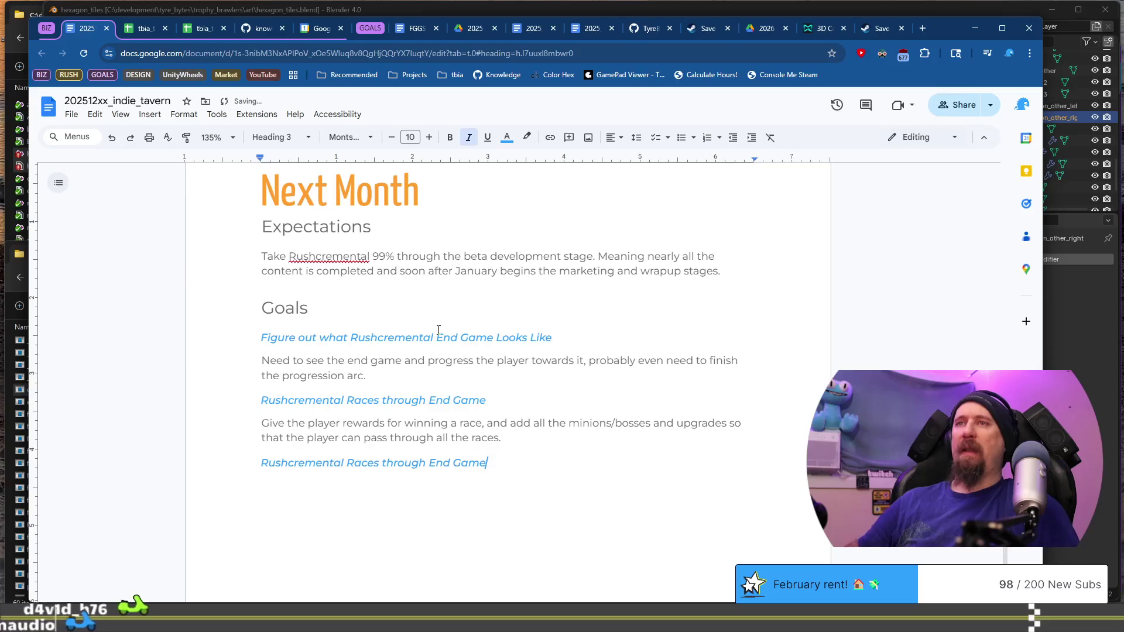
key("shift+Home")
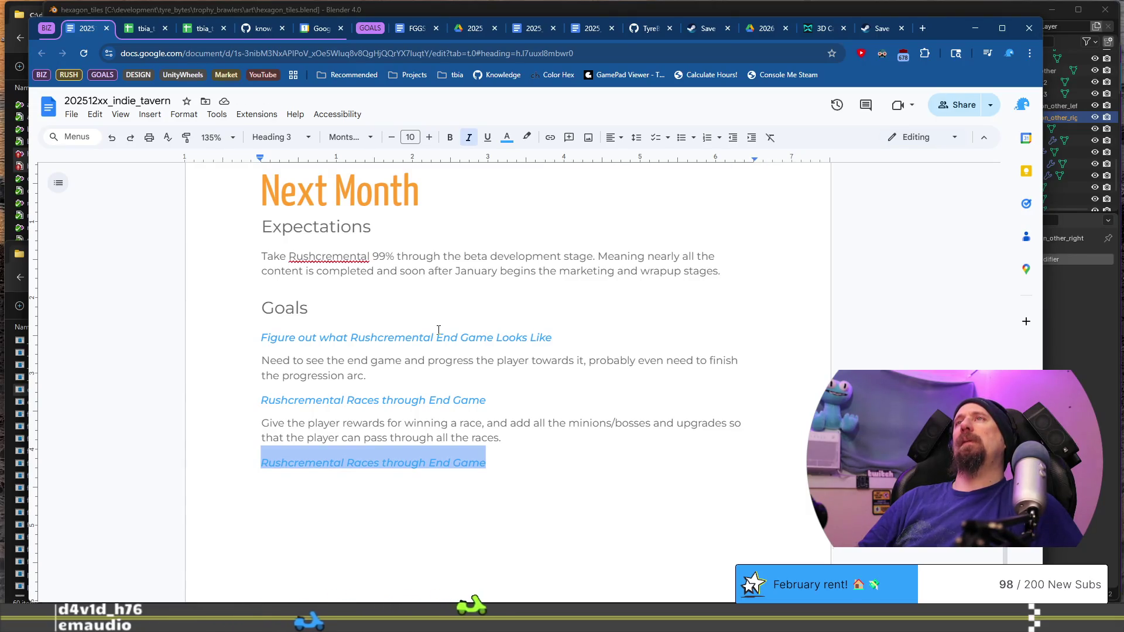
key("alt+Tab")
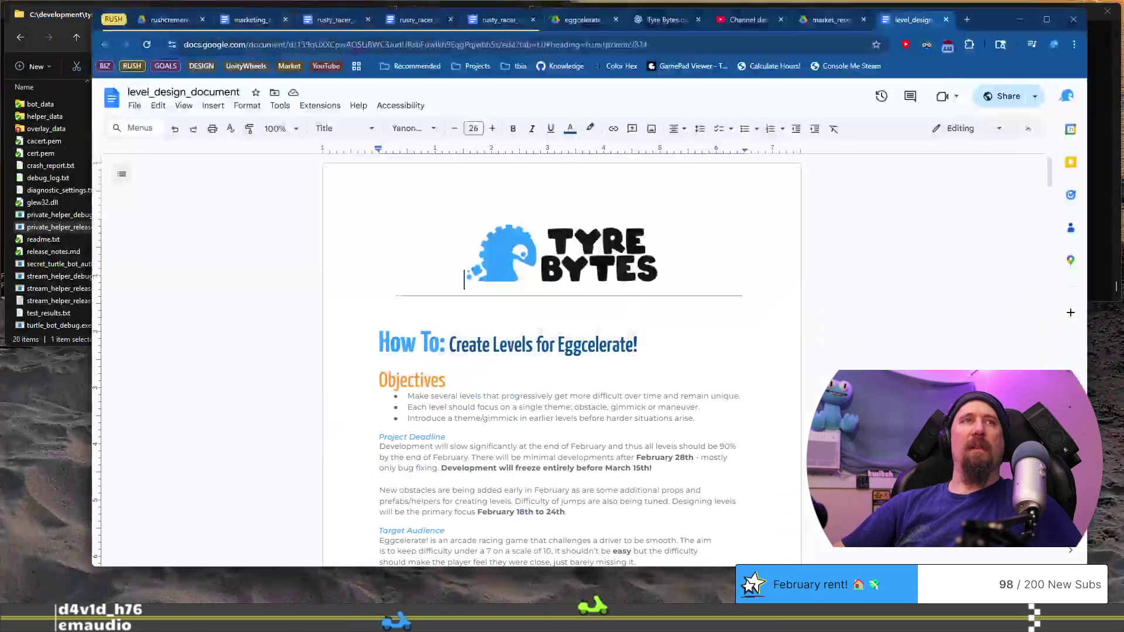
Skim through the marketing_campaign_rushcremental document before returning to the report.
left_click(258, 19)
scroll(503, 333, "down", 15)
scroll(504, 333, "down", 20)
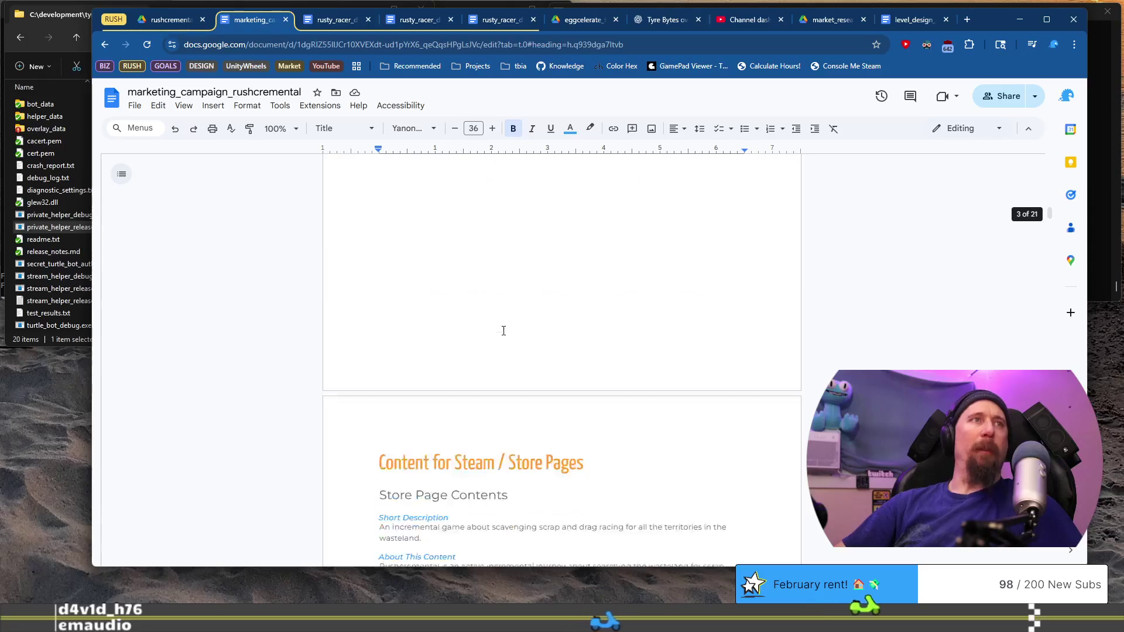
scroll(504, 330, "down", 5)
scroll(503, 329, "up", 20)
scroll(504, 329, "up", 15)
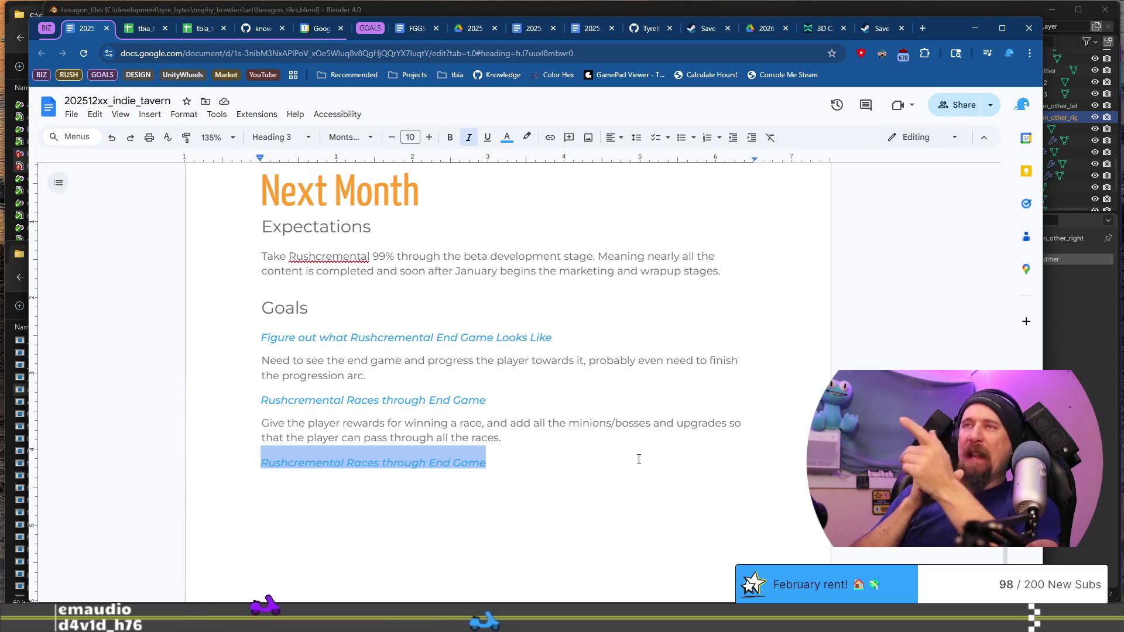
Replace the duplicate heading with the goal heading 'Art Practice'.
key("BackSpace")
type("Art Prac")
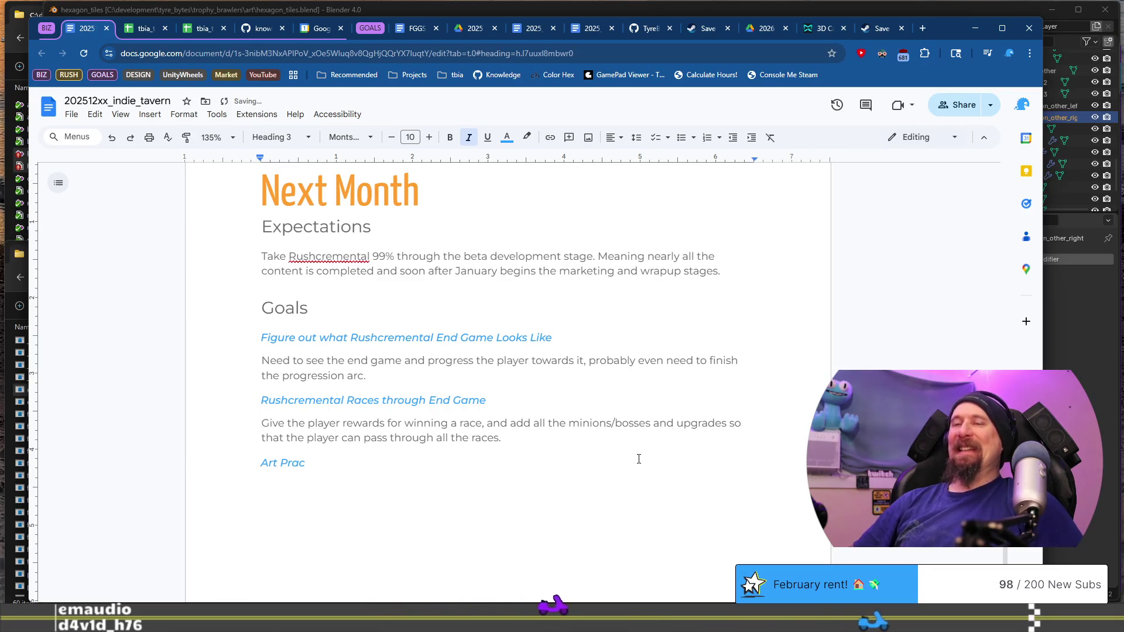
type("tice")
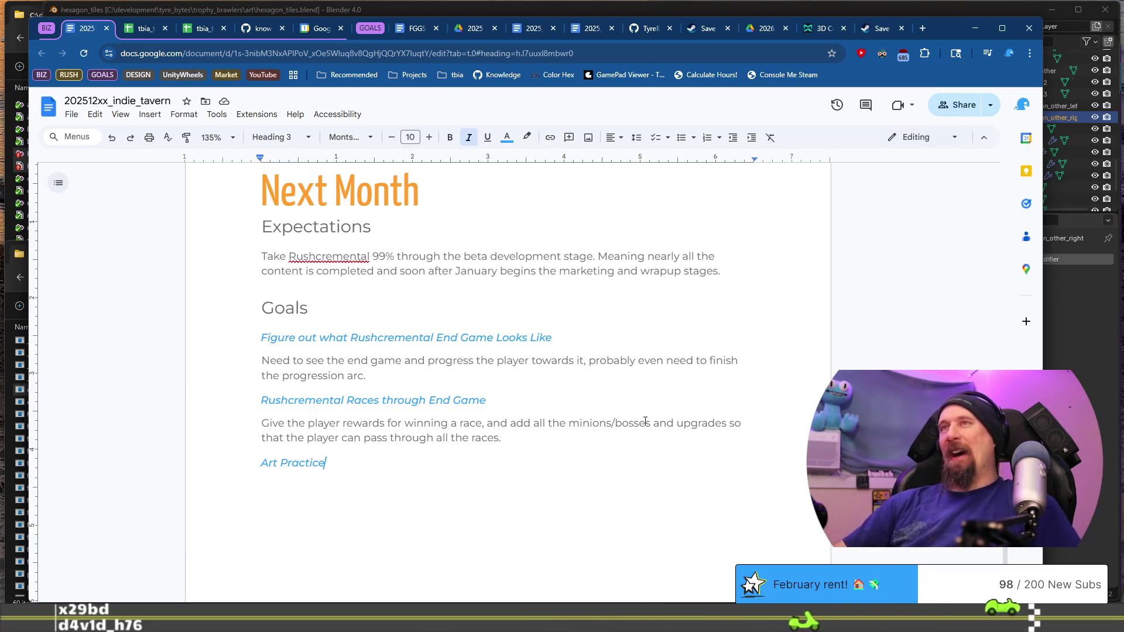
Add a blank body line beneath the Art Practice heading.
key("Return")
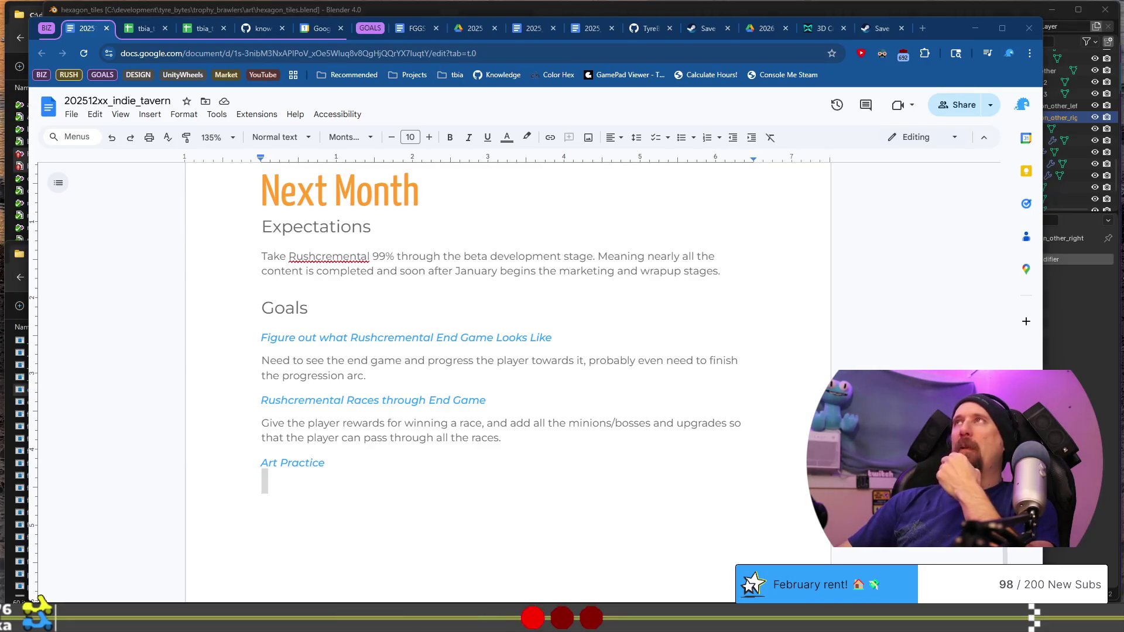
Bring the report back into focus and put the caret on the empty line below Art Practice.
left_click(471, 494)
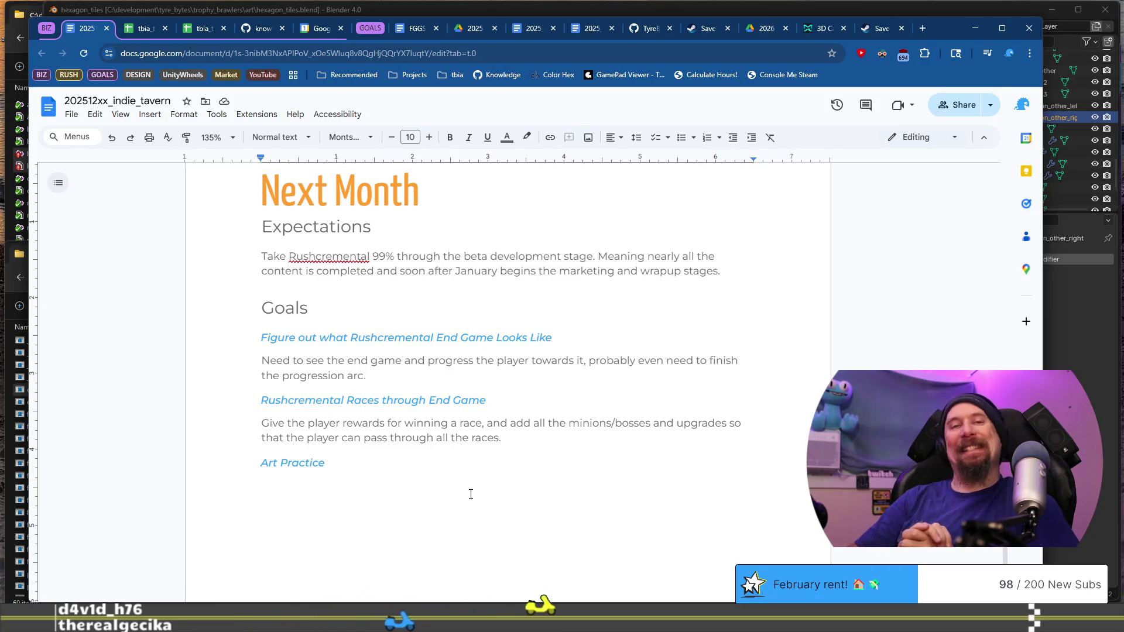
left_click(542, 434)
key("ctrl+Up")
key("ctrl+shift+Right")
key("ctrl+shift+Right")
key("ctrl+shift+Right")
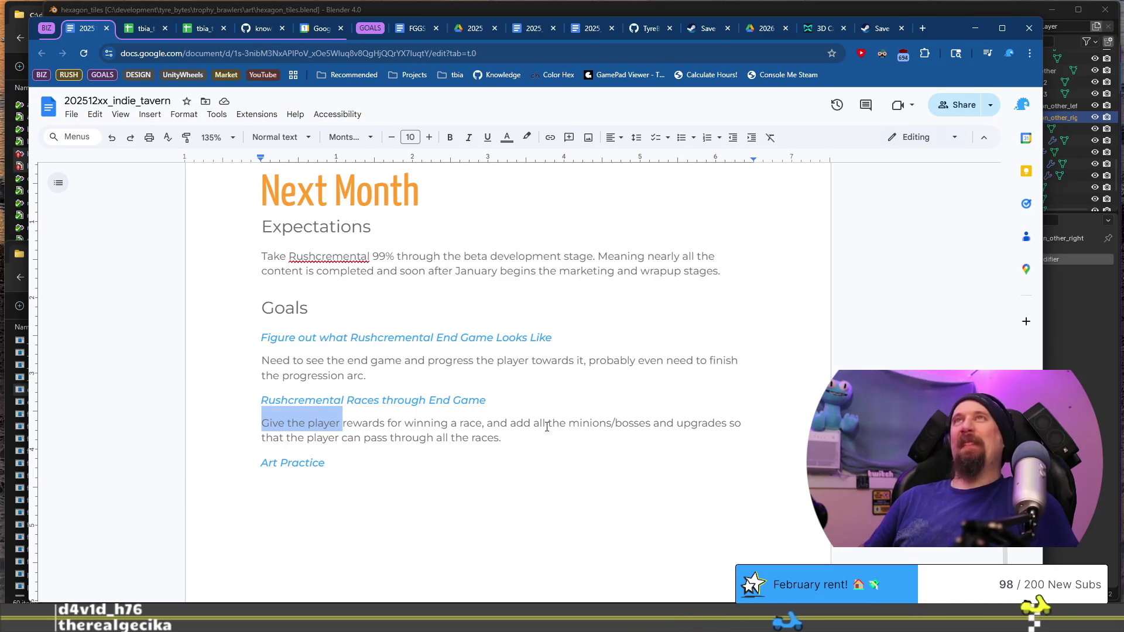
key("ctrl+End")
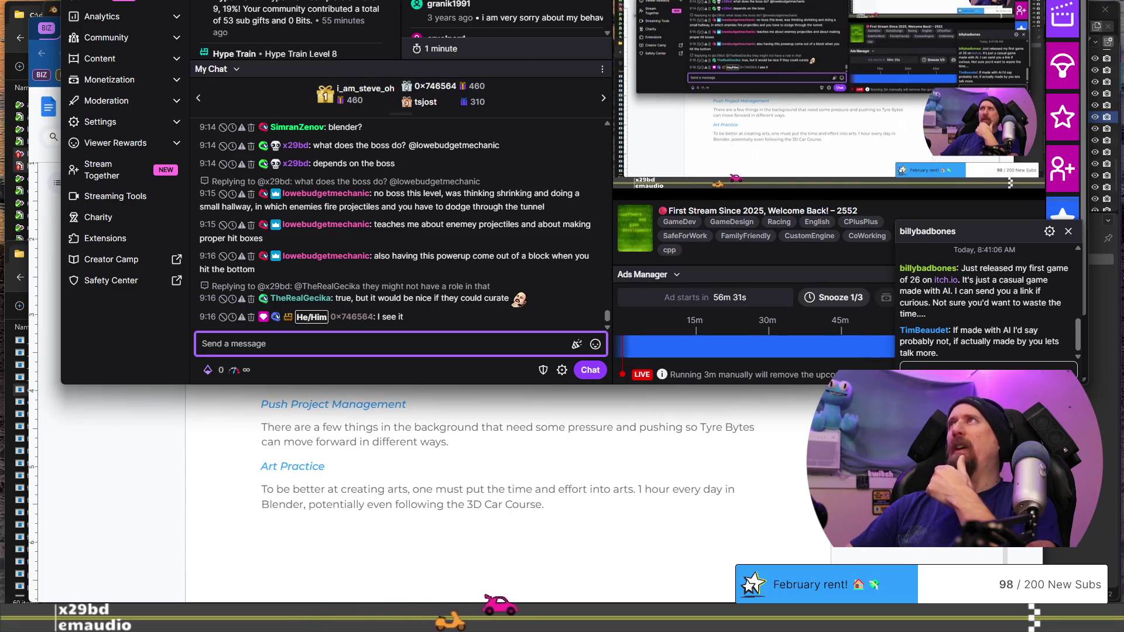
Switch from the Twitch dashboard back to the Google Docs report window.
key("alt+Tab")
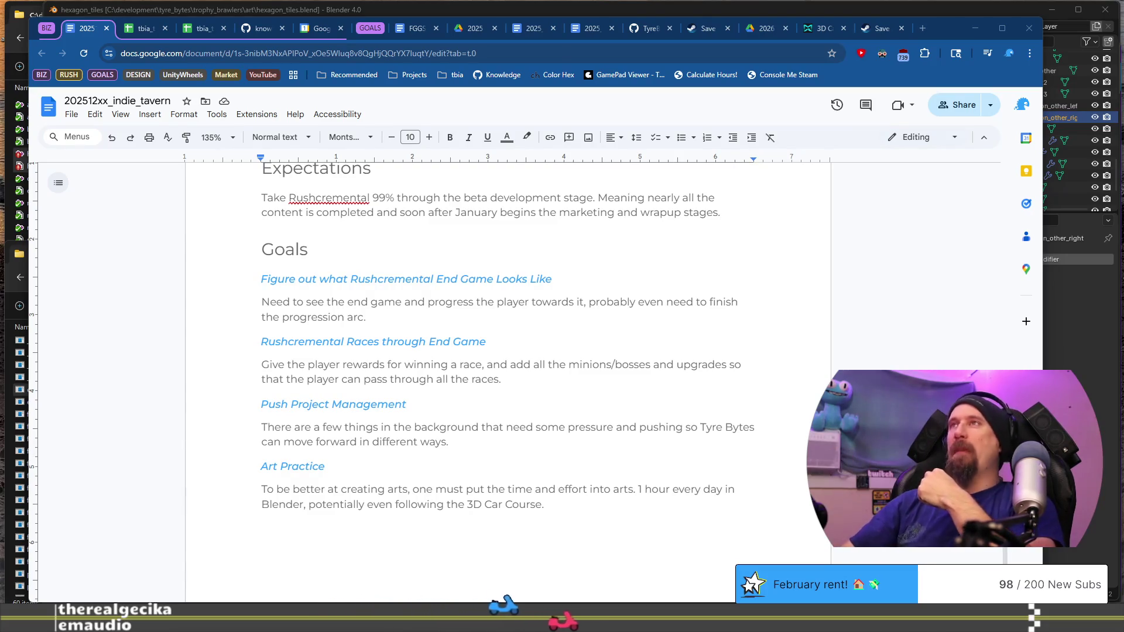
Open a new browser tab.
key("ctrl+t")
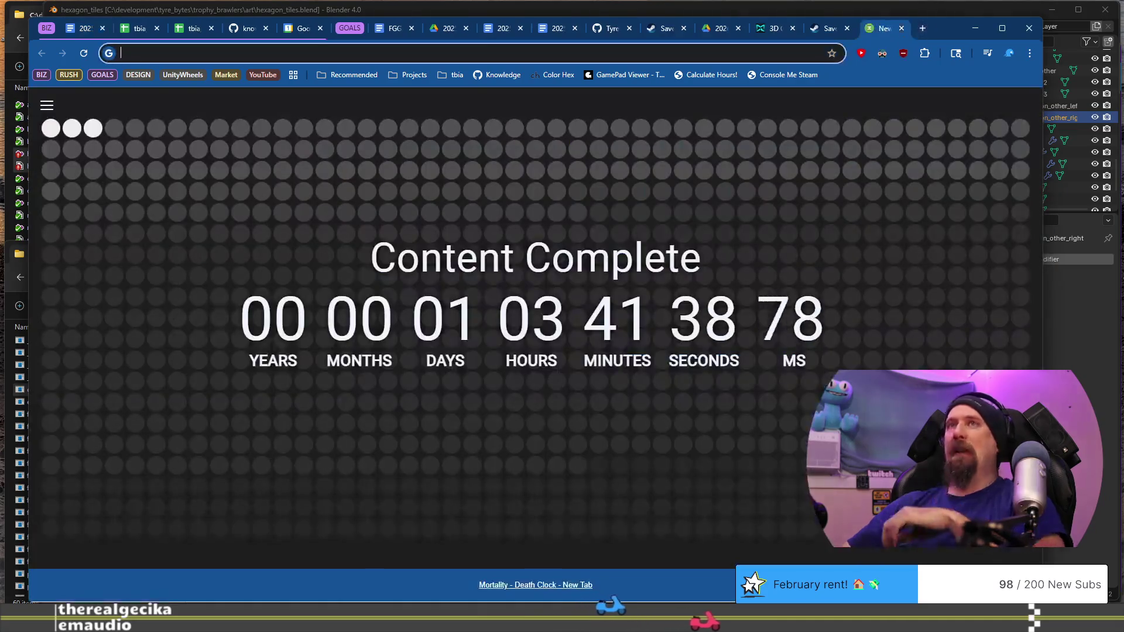
Search 'golden retriever game steam' and open the Golden Retriever Simple Life Steam page.
type("golden ")
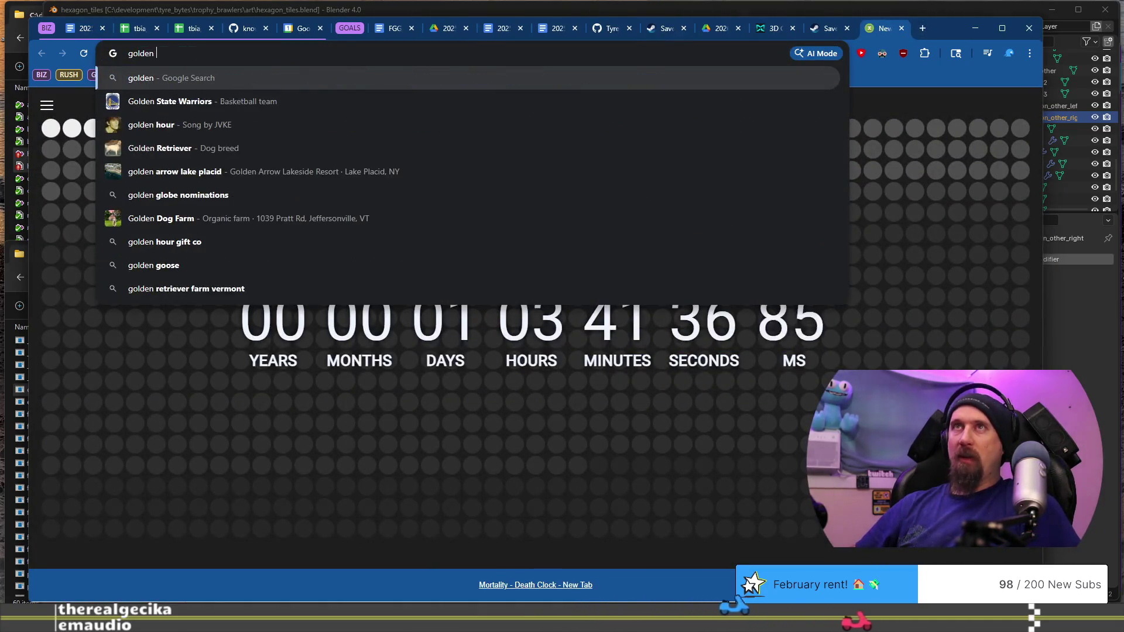
type("retriever")
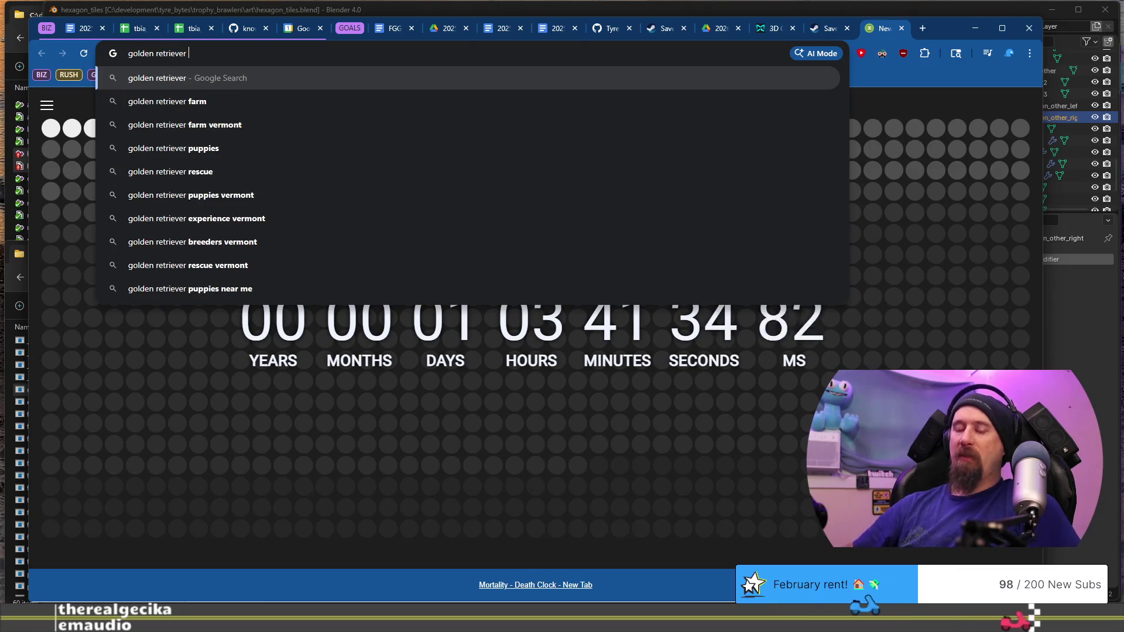
type(" game steam")
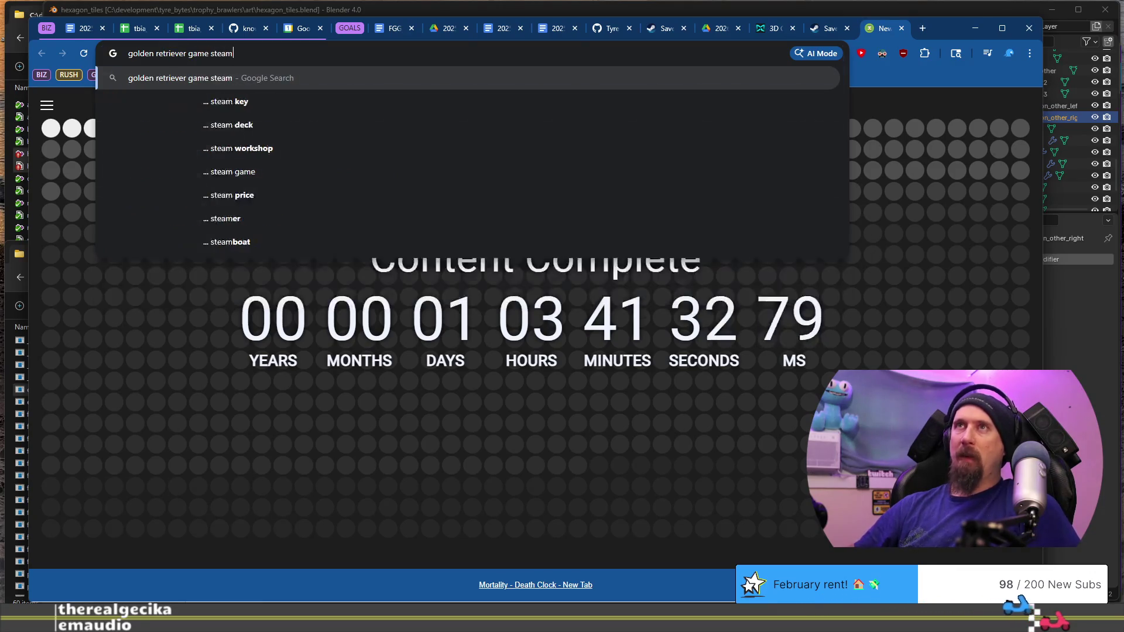
key("Return")
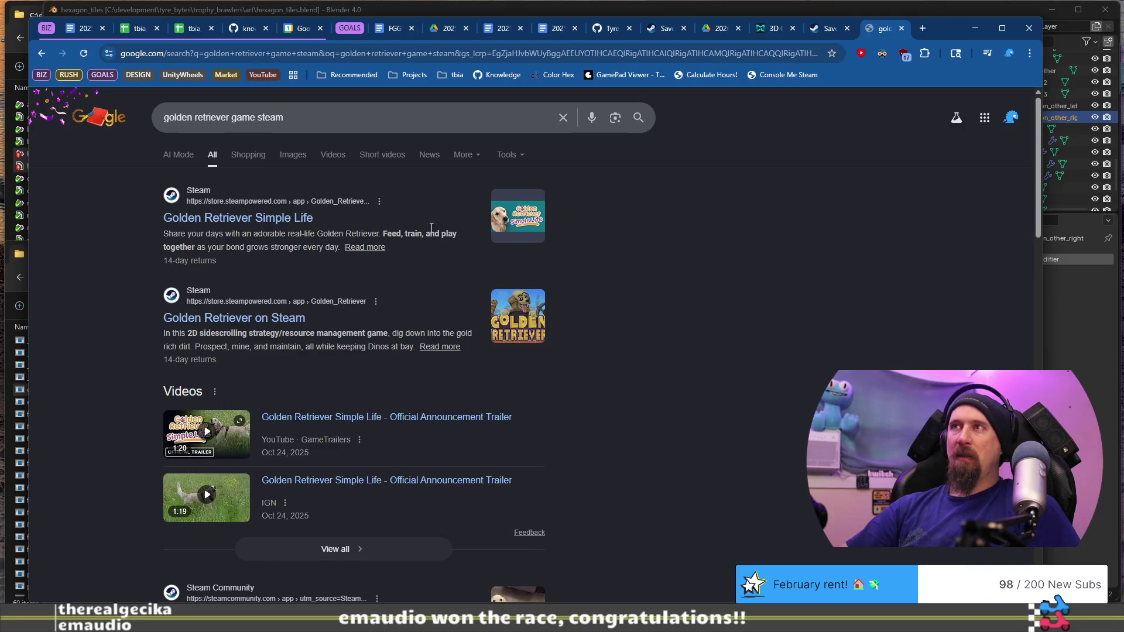
left_click(291, 217)
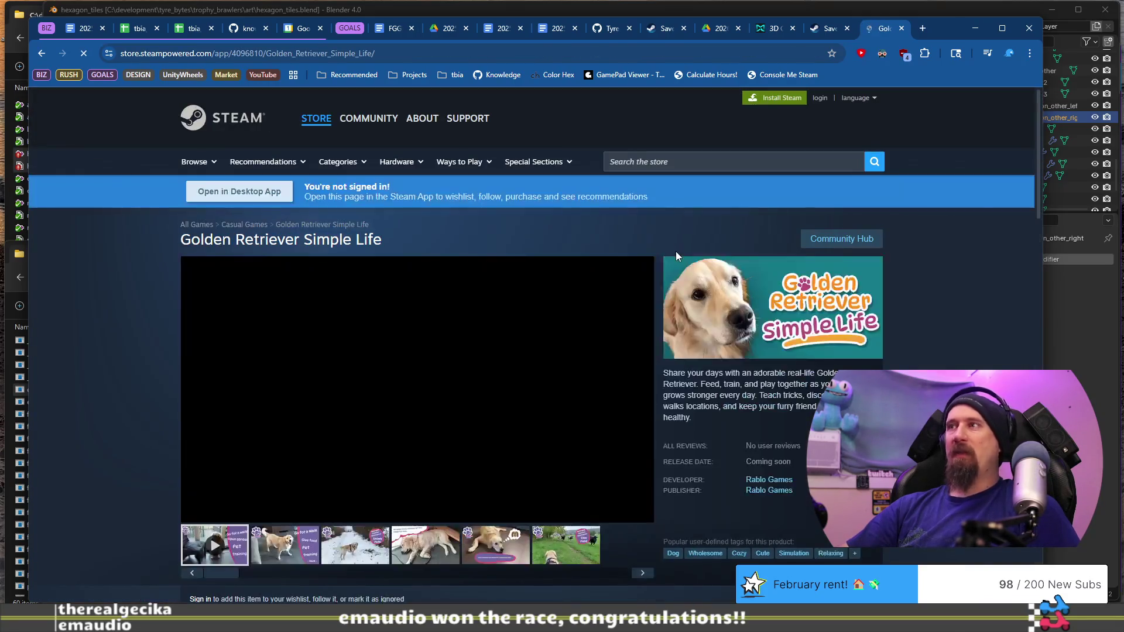
Browse the Golden Retriever Simple Life screenshots, like the cow field and Go for a walk, then close the tab.
scroll(700, 308, "down", 2)
left_click(448, 430)
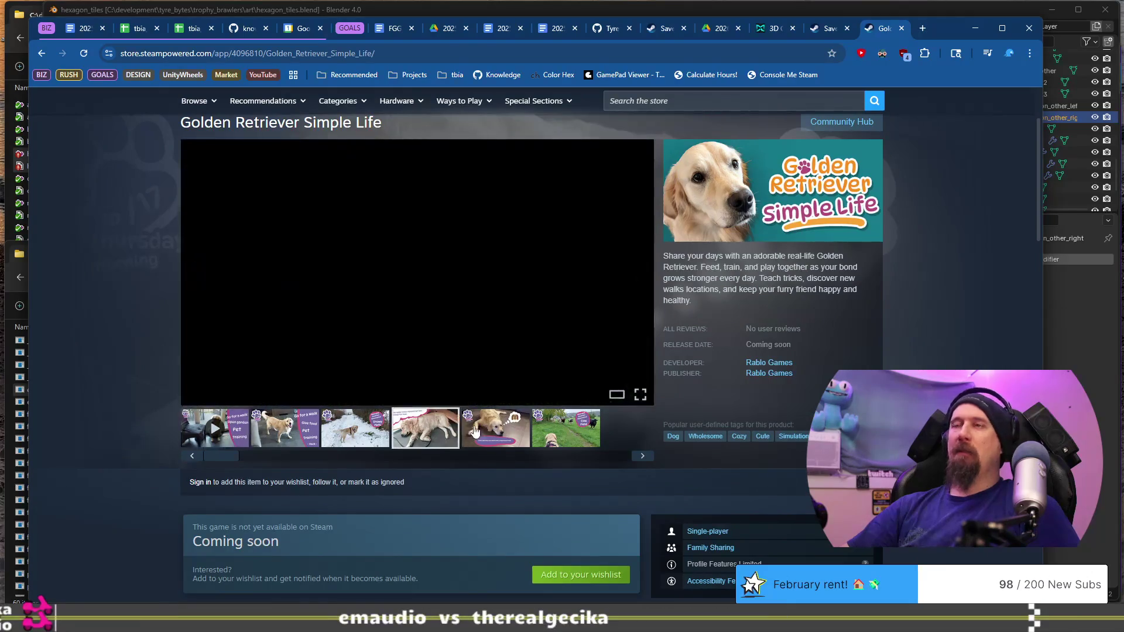
left_click(483, 435)
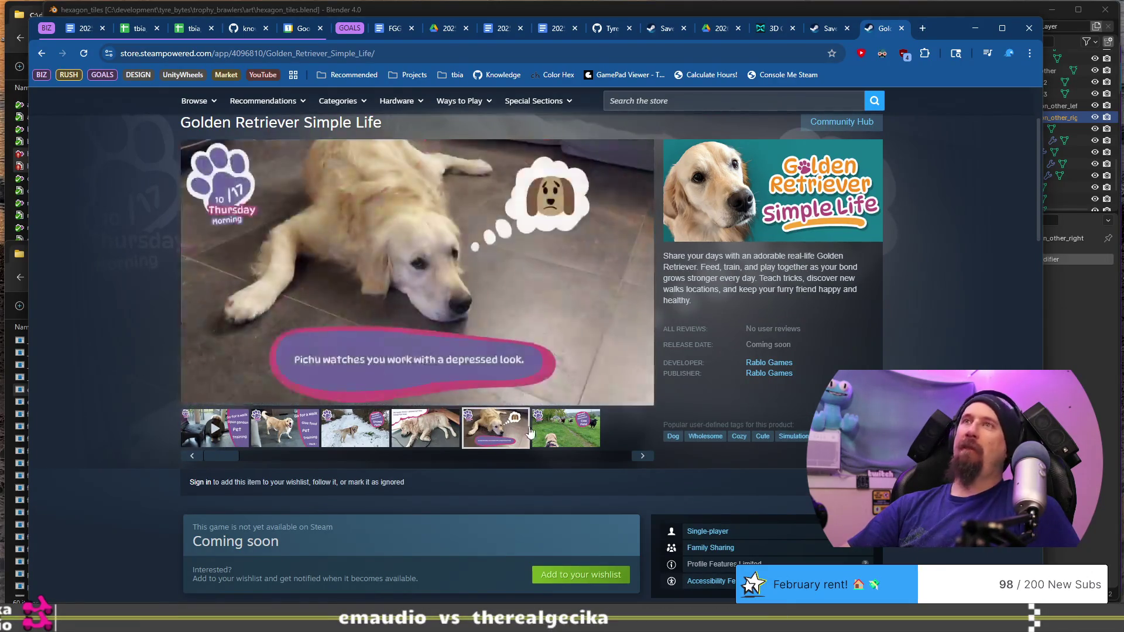
left_click(586, 438)
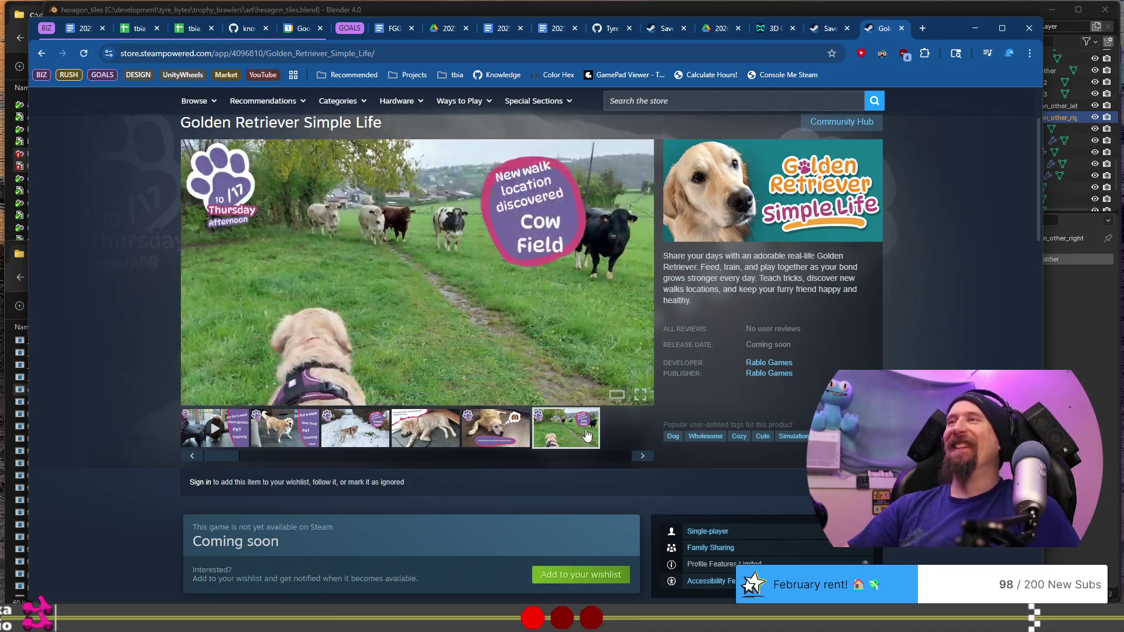
scroll(440, 422, "down", 3)
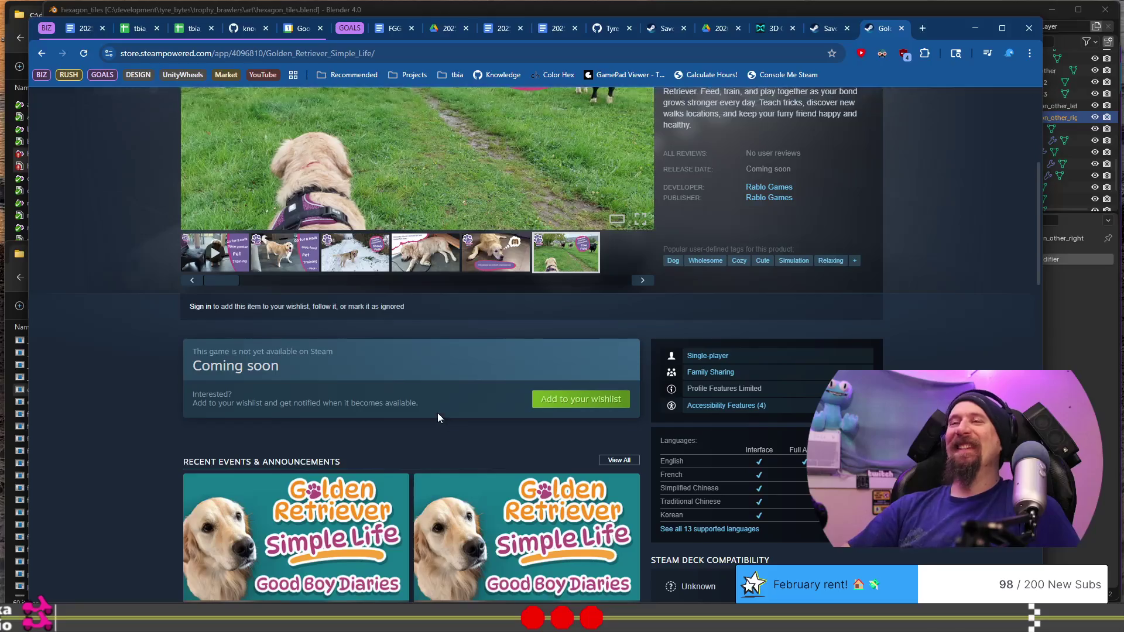
scroll(367, 388, "up", 3)
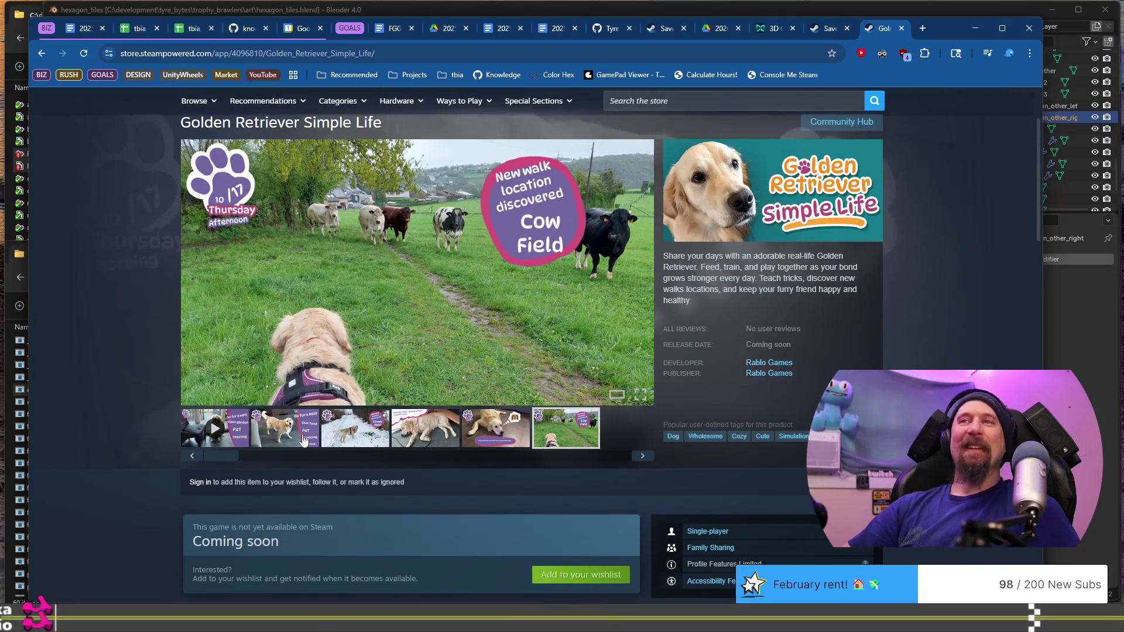
left_click(303, 440)
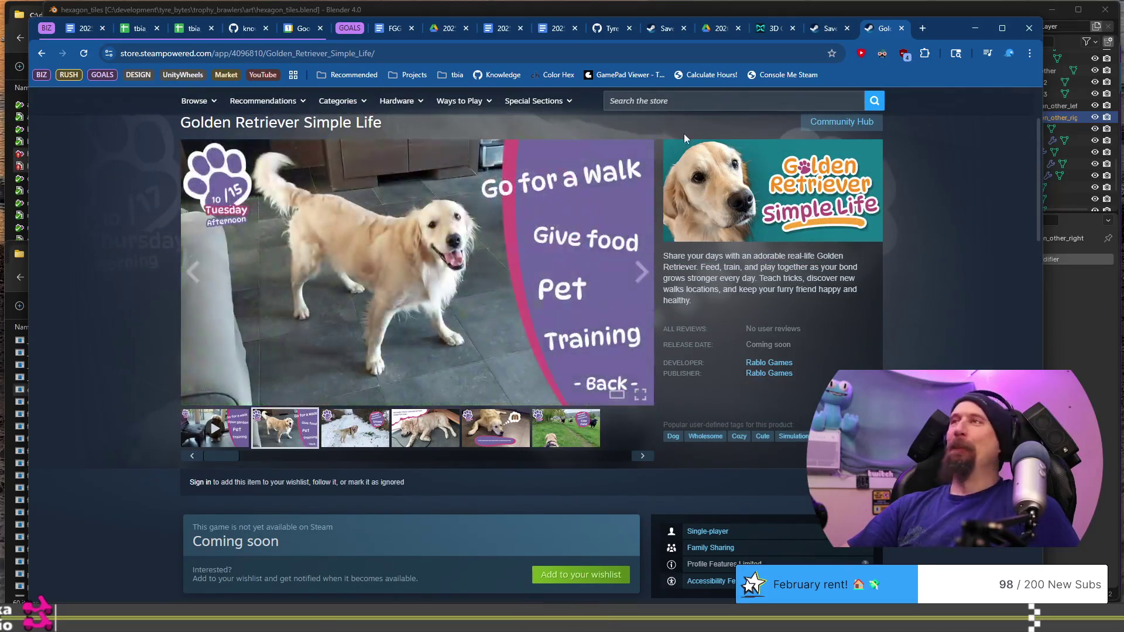
left_click(901, 29)
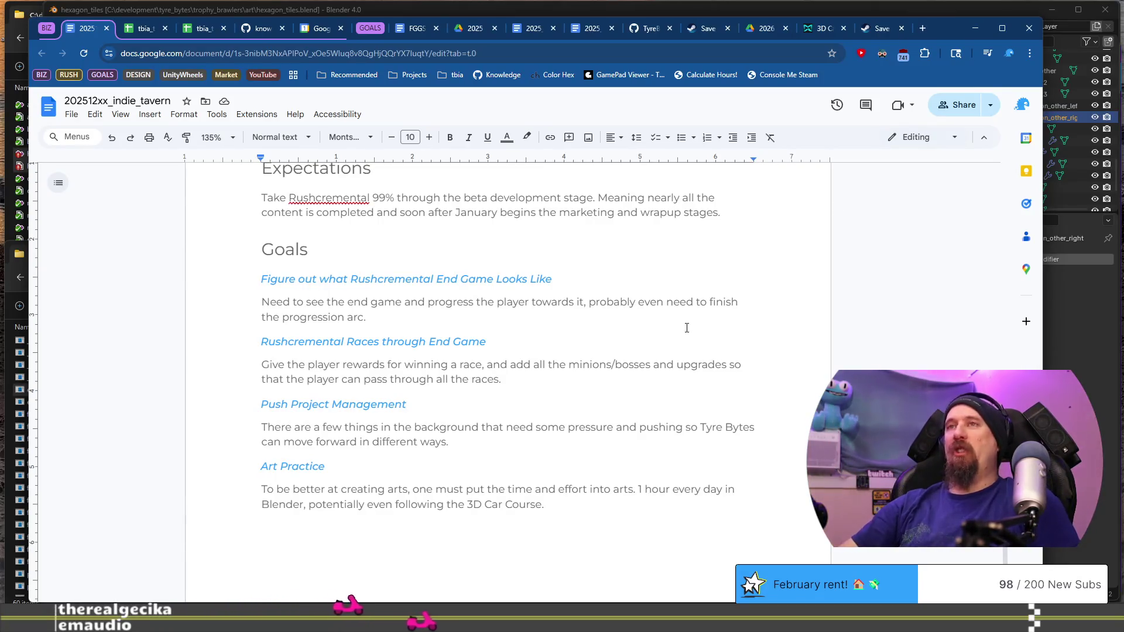
right_click(342, 200)
left_click(325, 214)
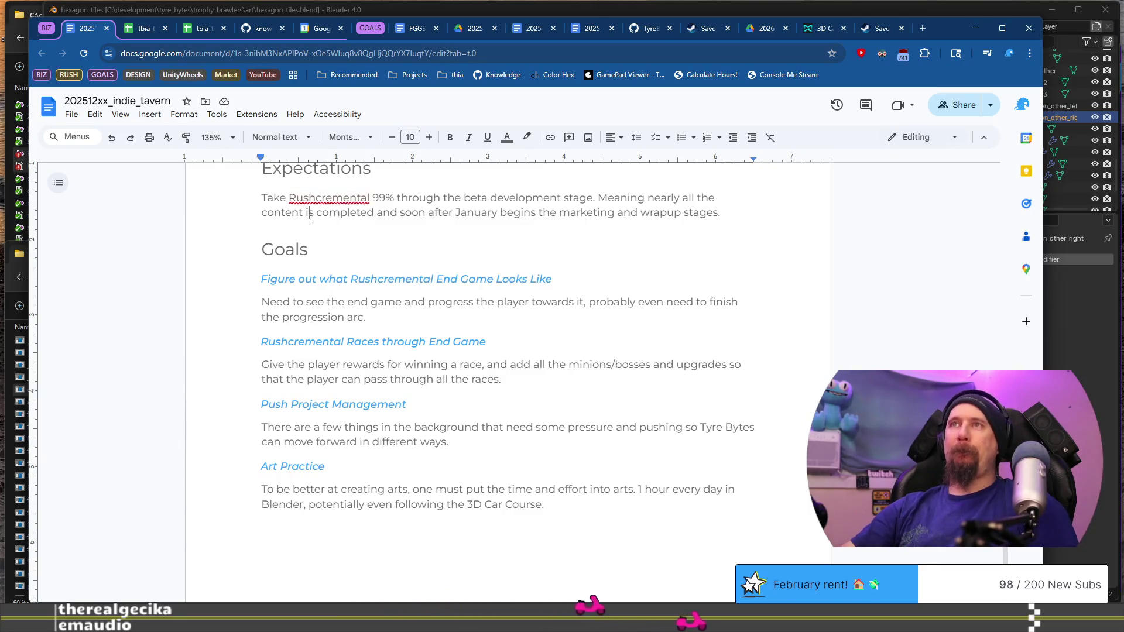
scroll(539, 387, "down", 4)
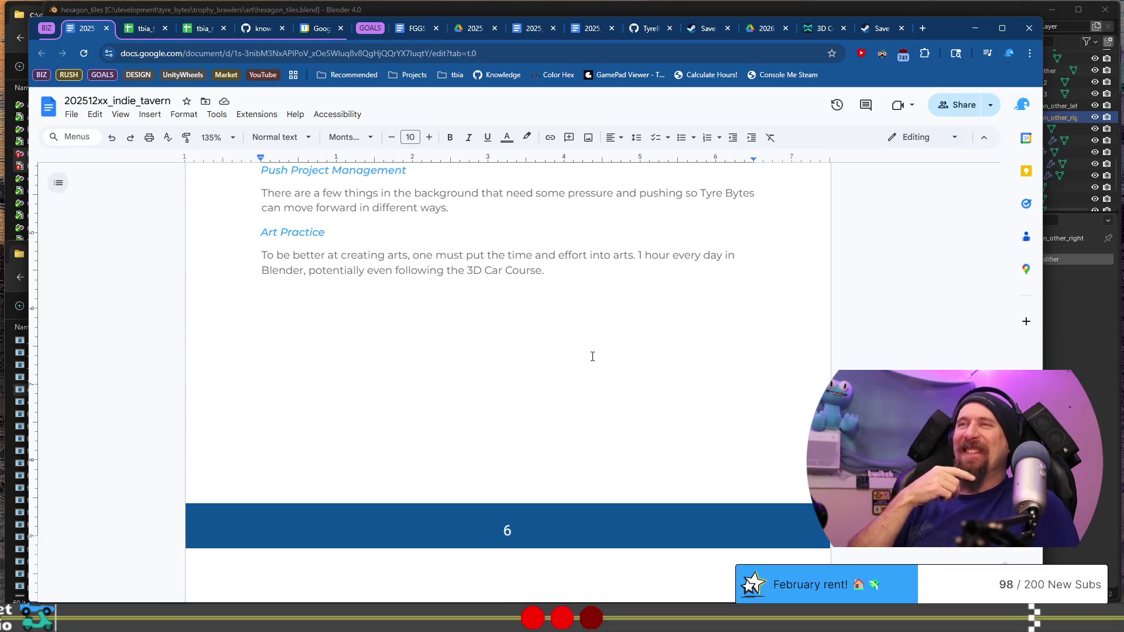
scroll(593, 356, "down", 6)
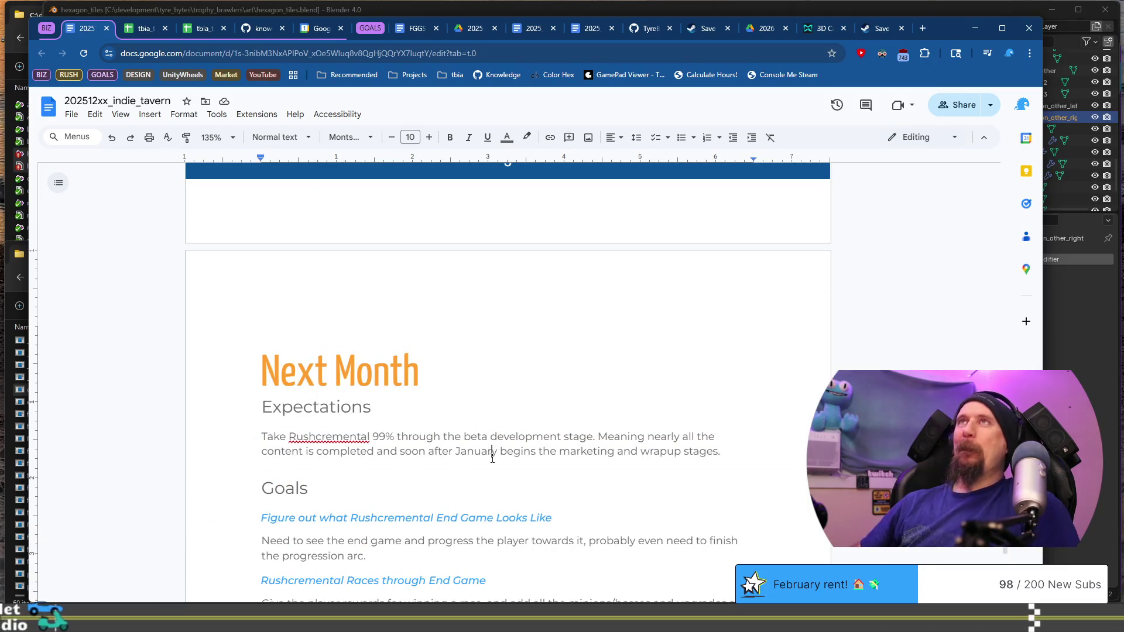
key("ctrl+Home")
scroll(466, 448, "down", 8)
left_click(468, 440)
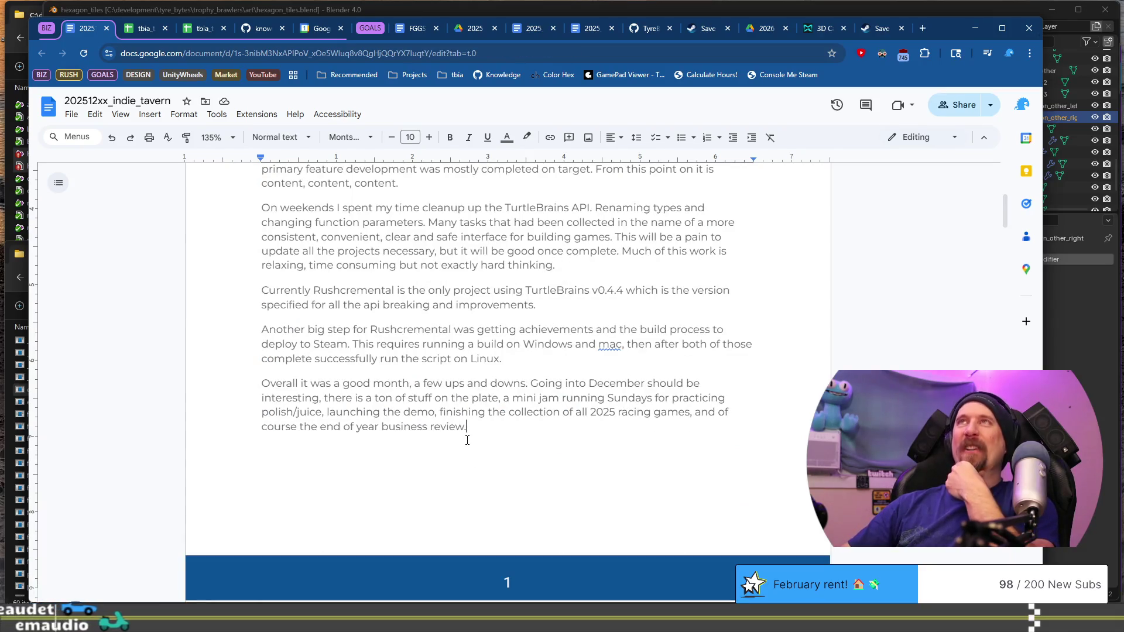
scroll(468, 441, "up", 4)
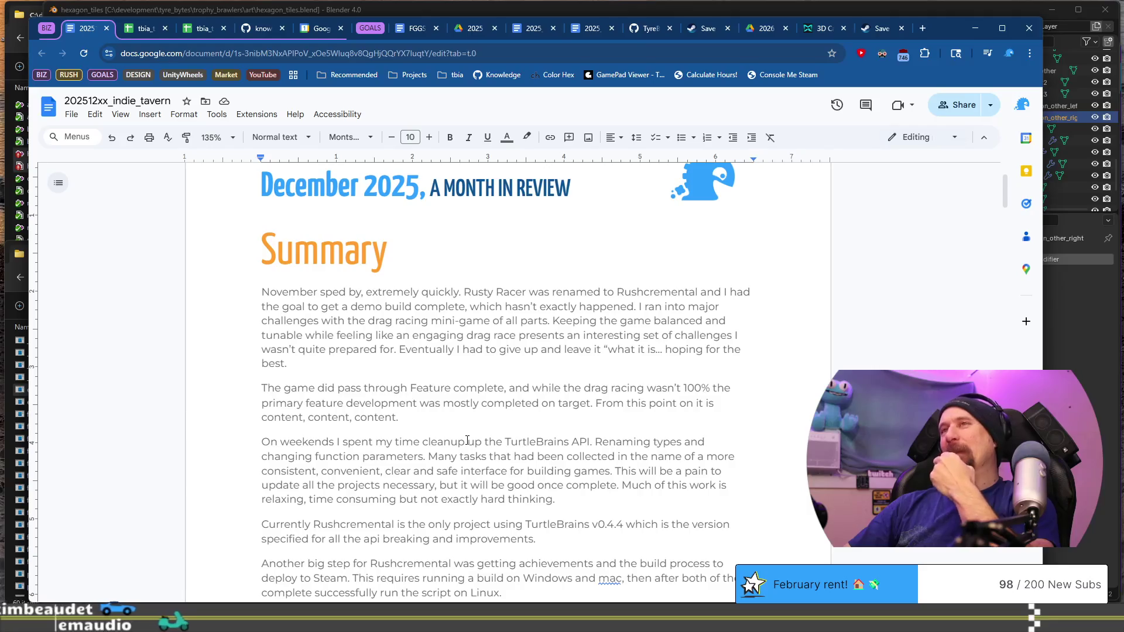
Select the old November summary text under Summary and start typing 'December' over it.
left_click(261, 294, "shift")
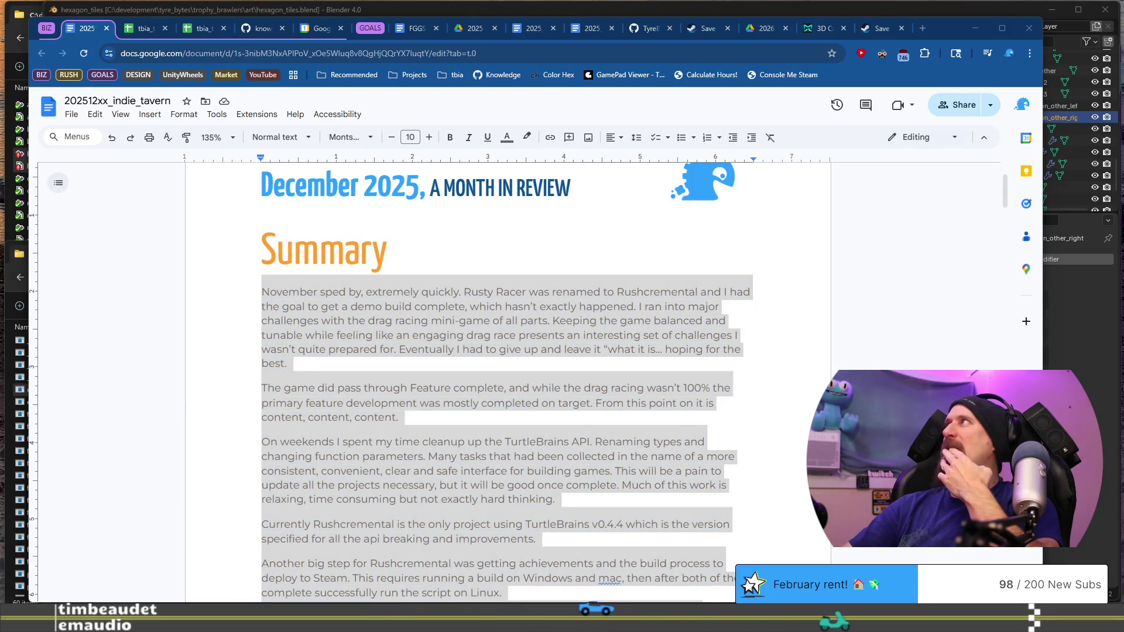
left_click(492, 322)
scroll(458, 410, "down", 3)
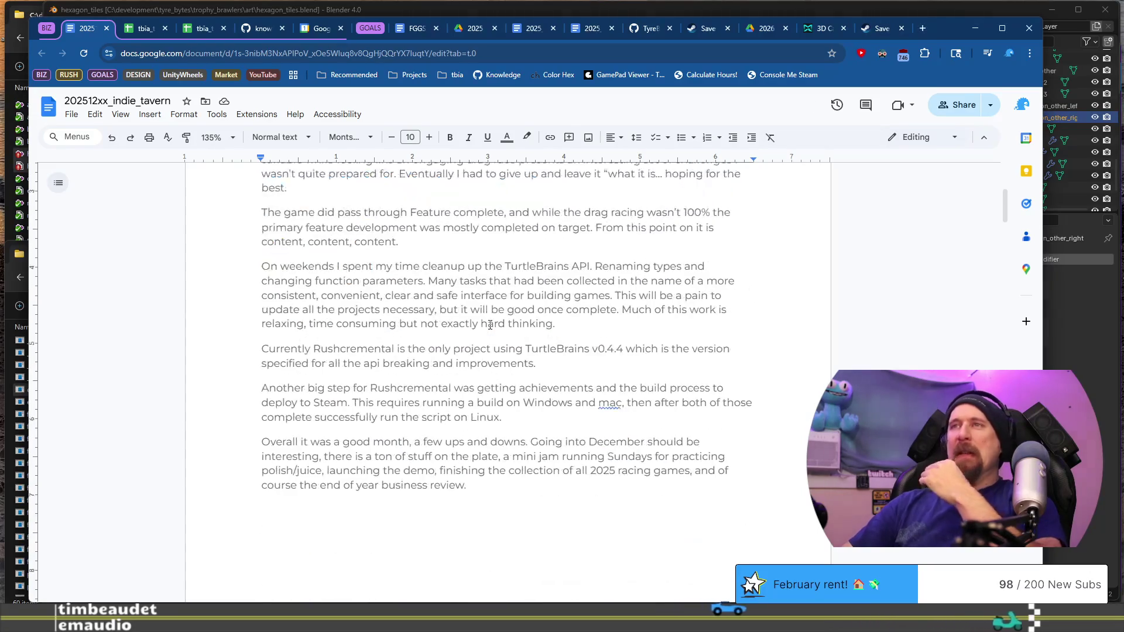
scroll(466, 486, "up", 2)
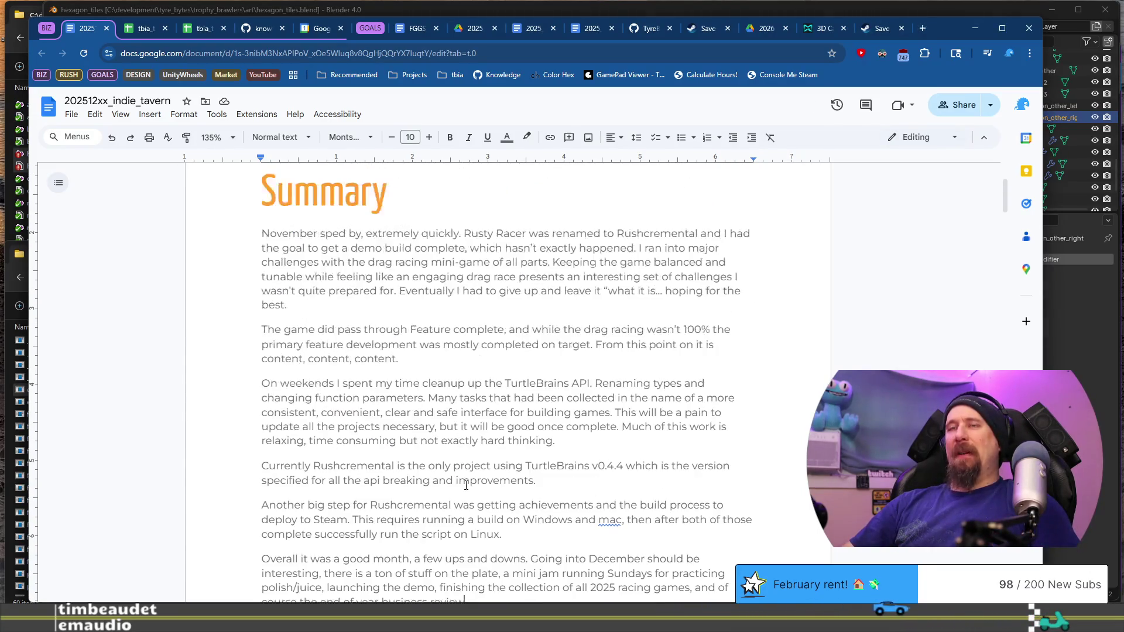
left_click(264, 233, "shift")
type("December")
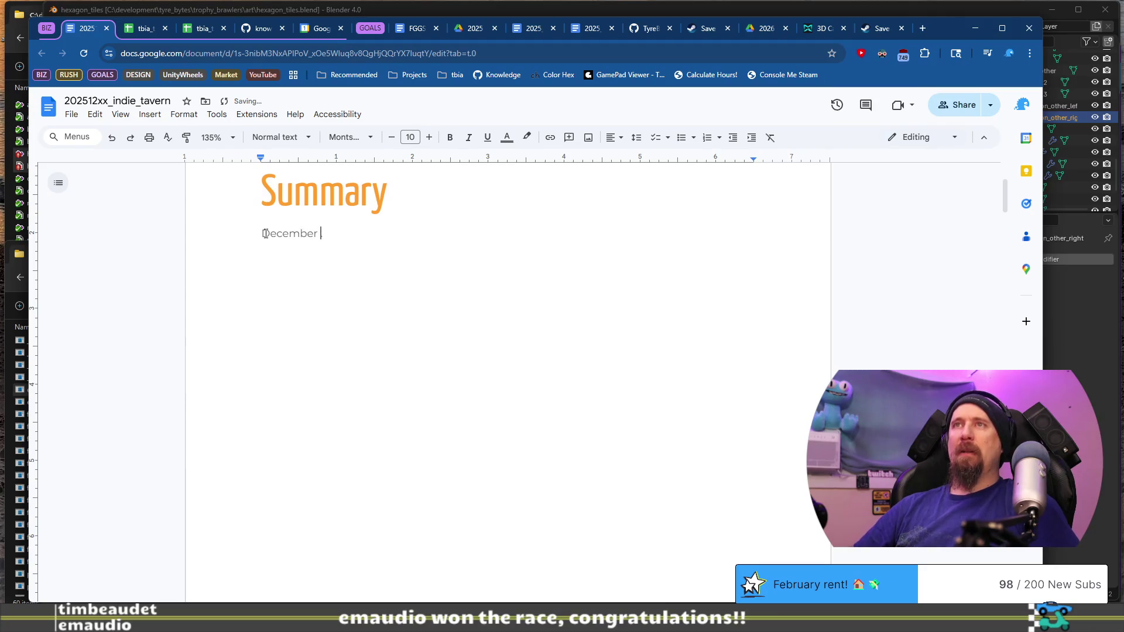
type(".")
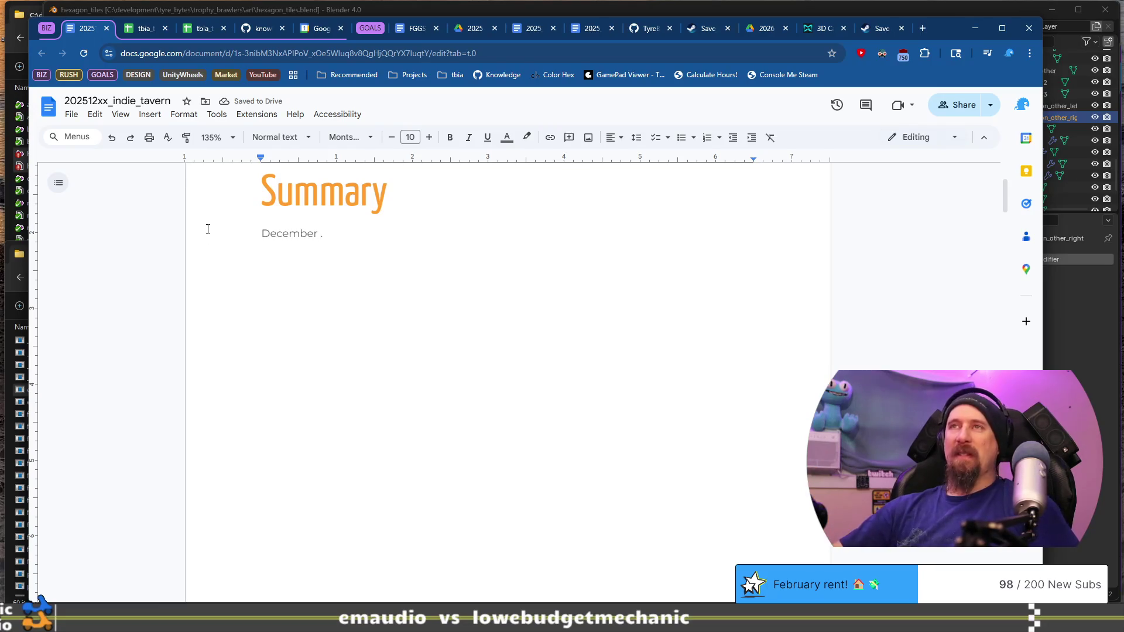
key("BackSpace")
type("flew by, so")
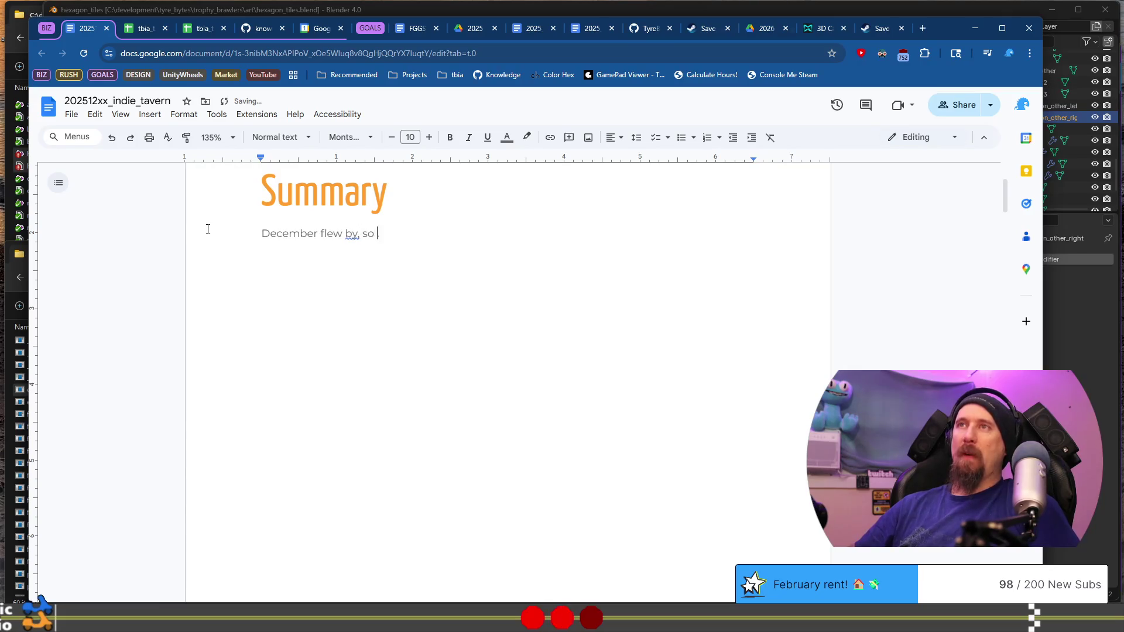
type("t w")
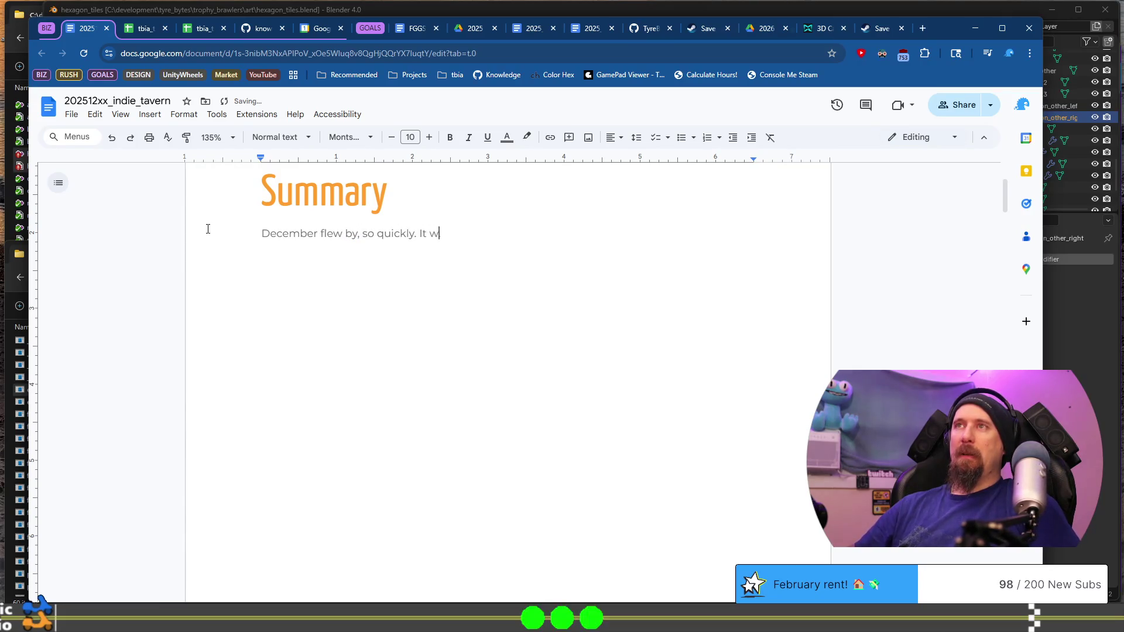
type("as also freezing outside, and")
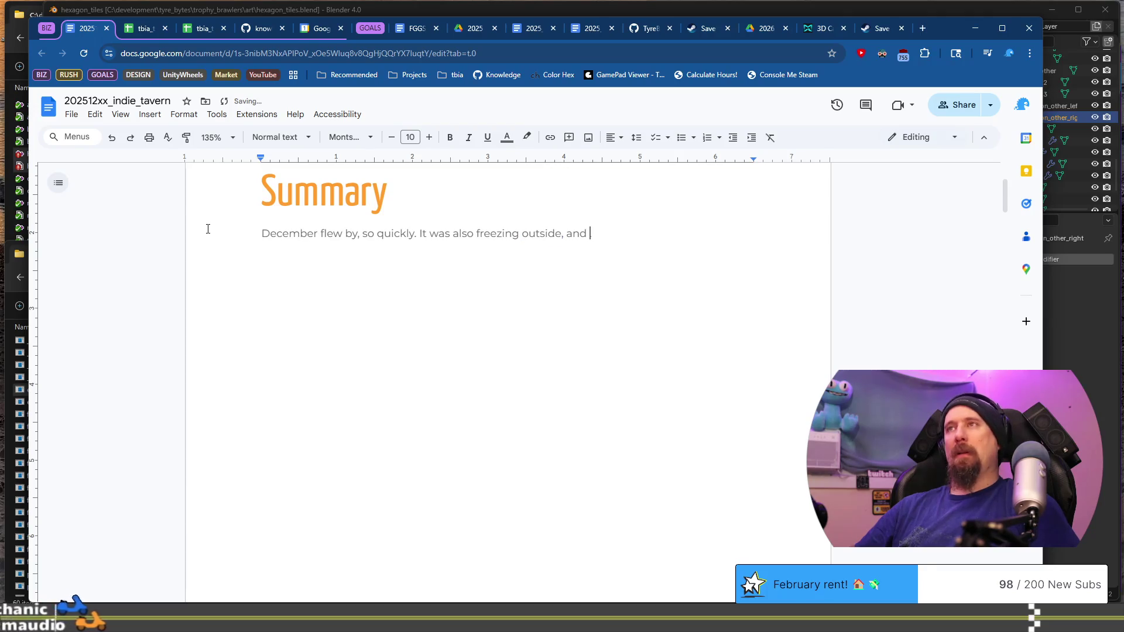
Add that it was, for once, a white Christmas and quite busy for development.
type("for once a white ")
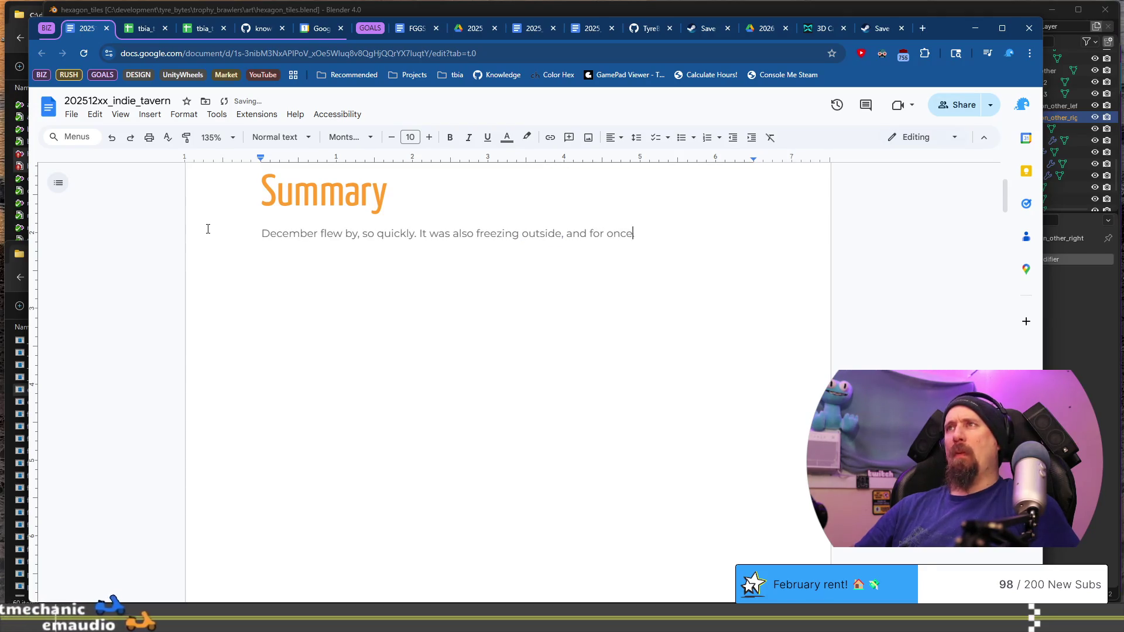
type("Christ")
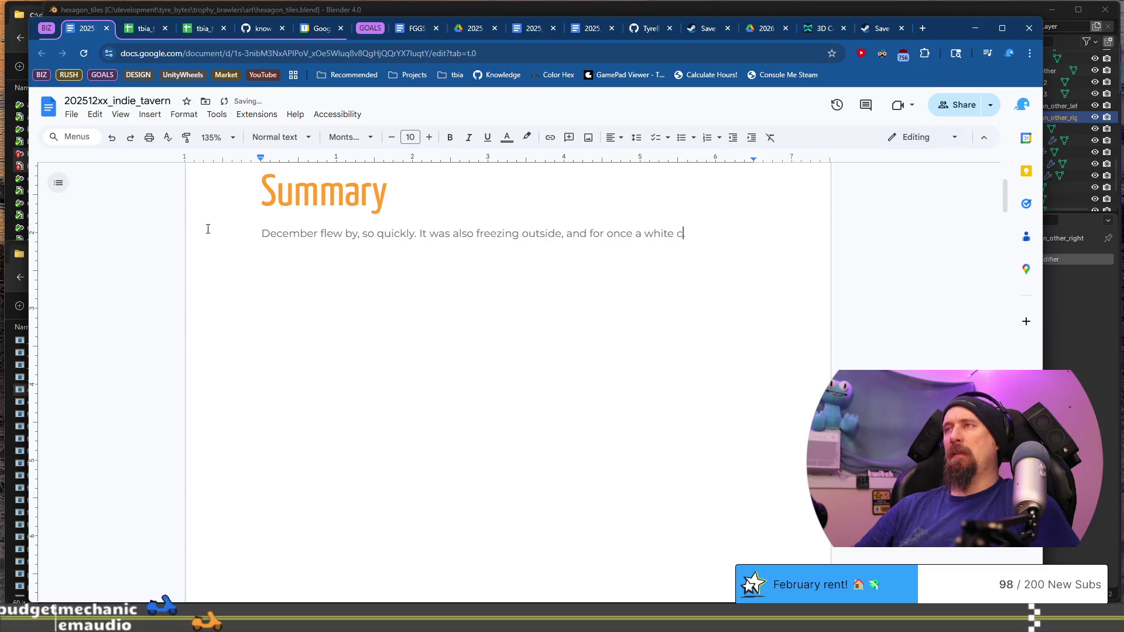
type("mas! ")
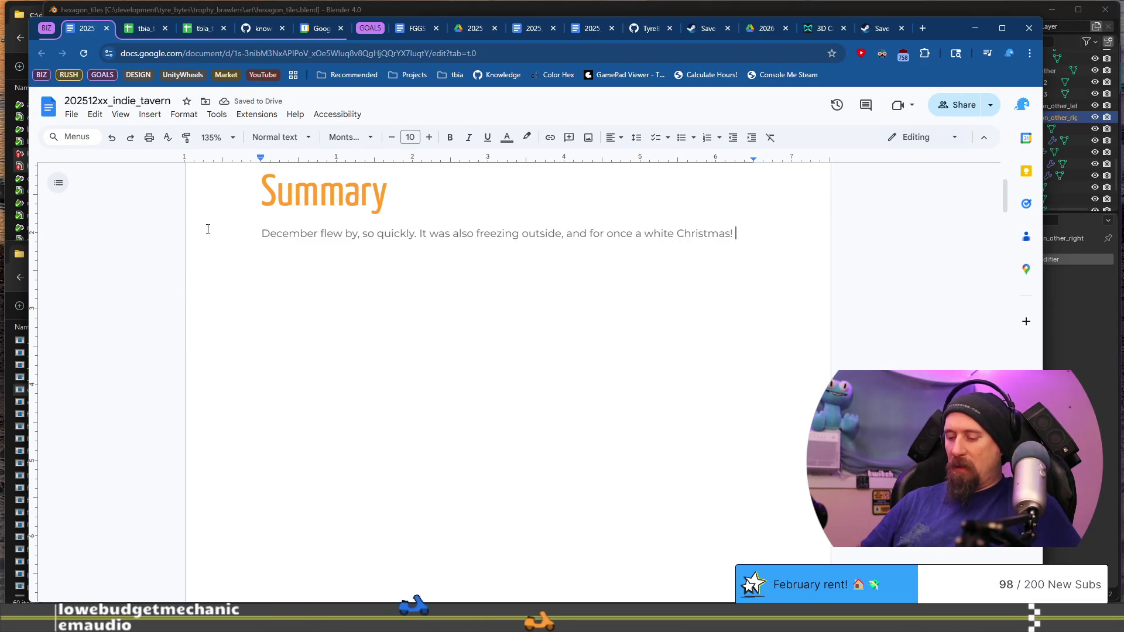
type("It was ")
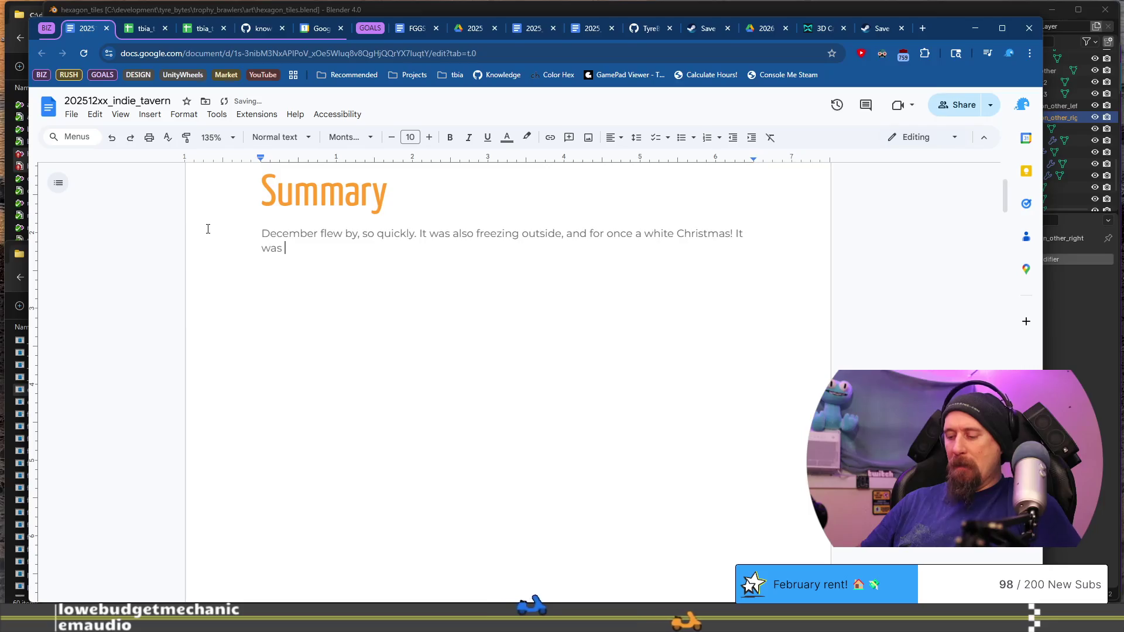
type("quite busy for my ")
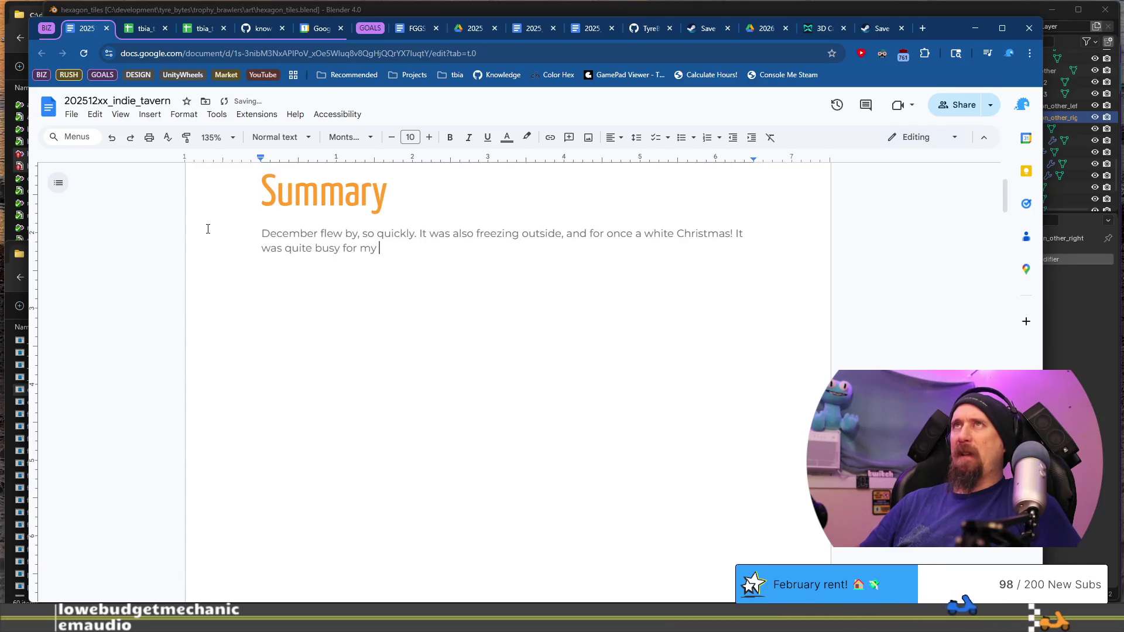
type("developments")
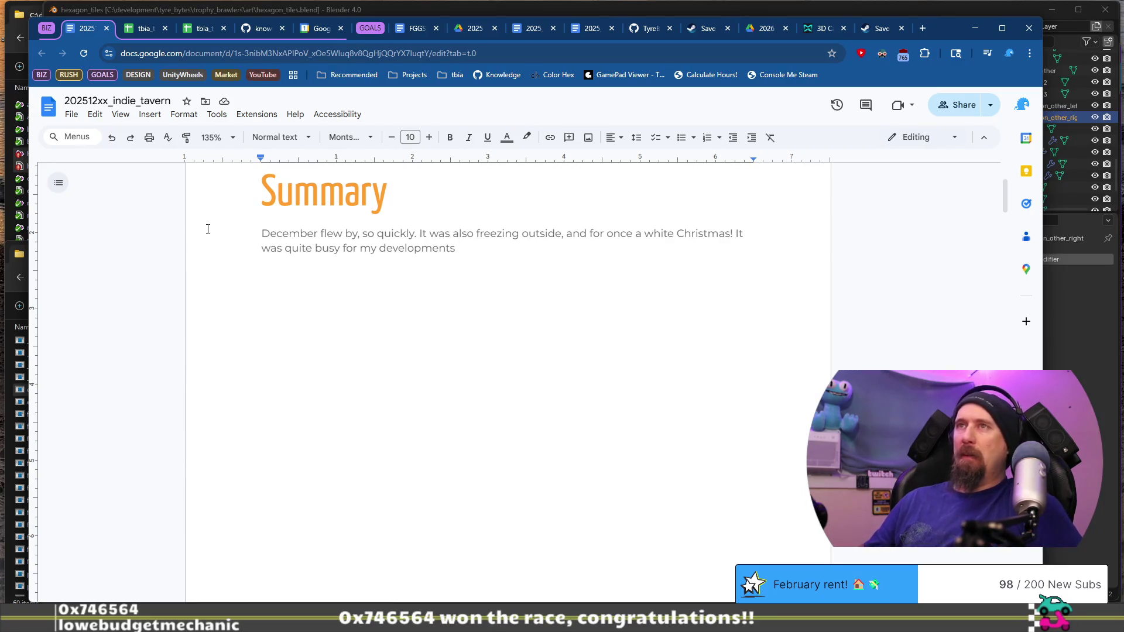
key("shift+Up")
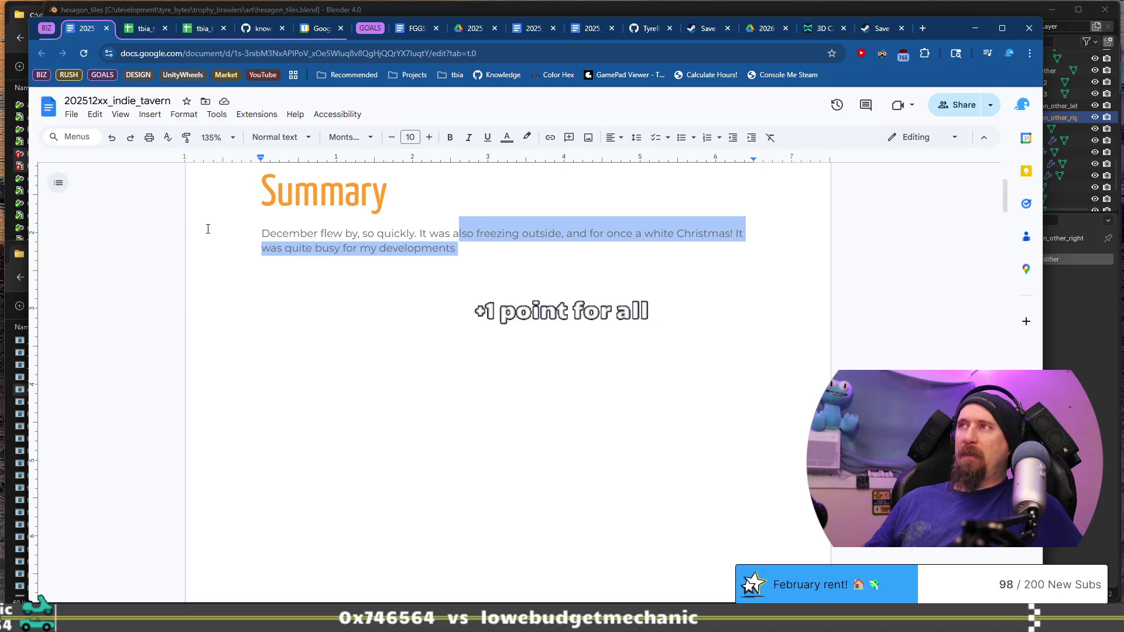
key("Down")
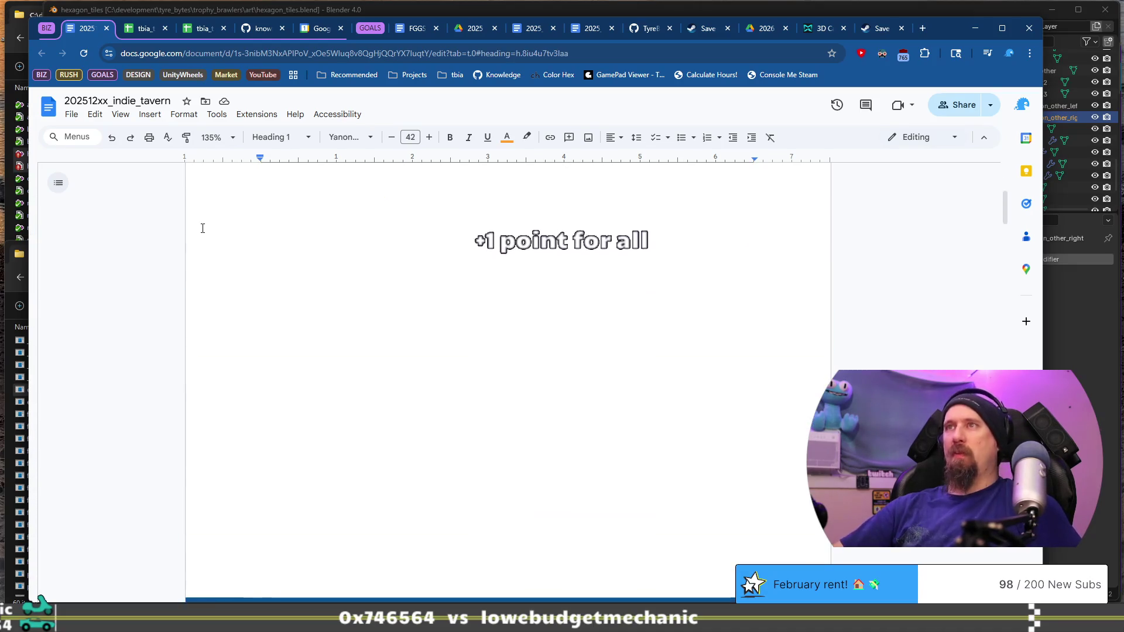
key("Up")
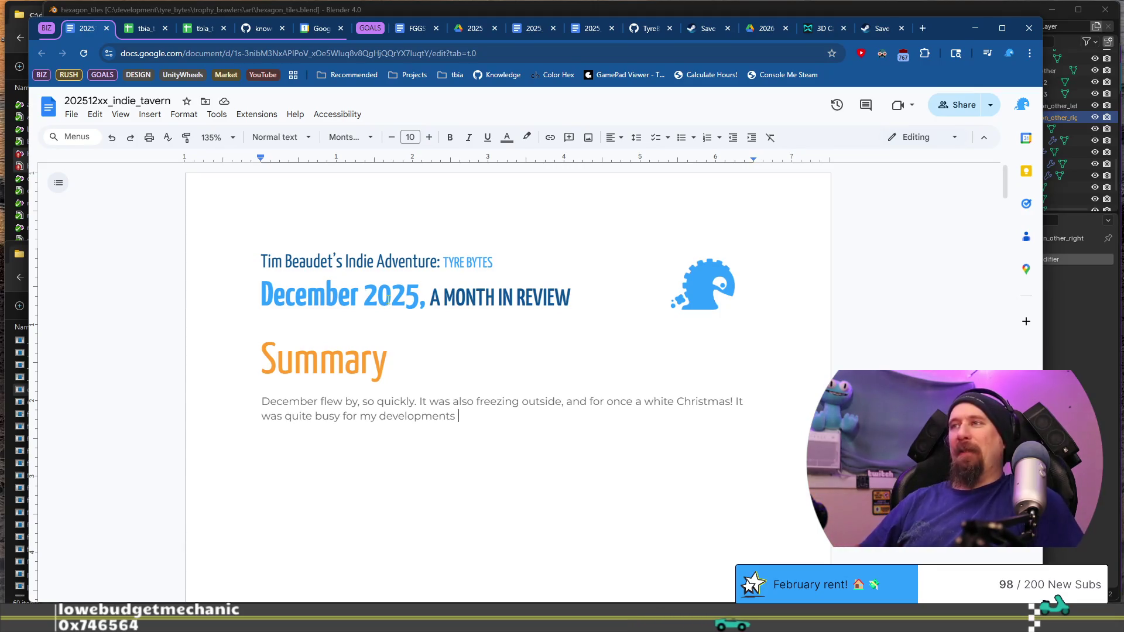
key("shift+Home")
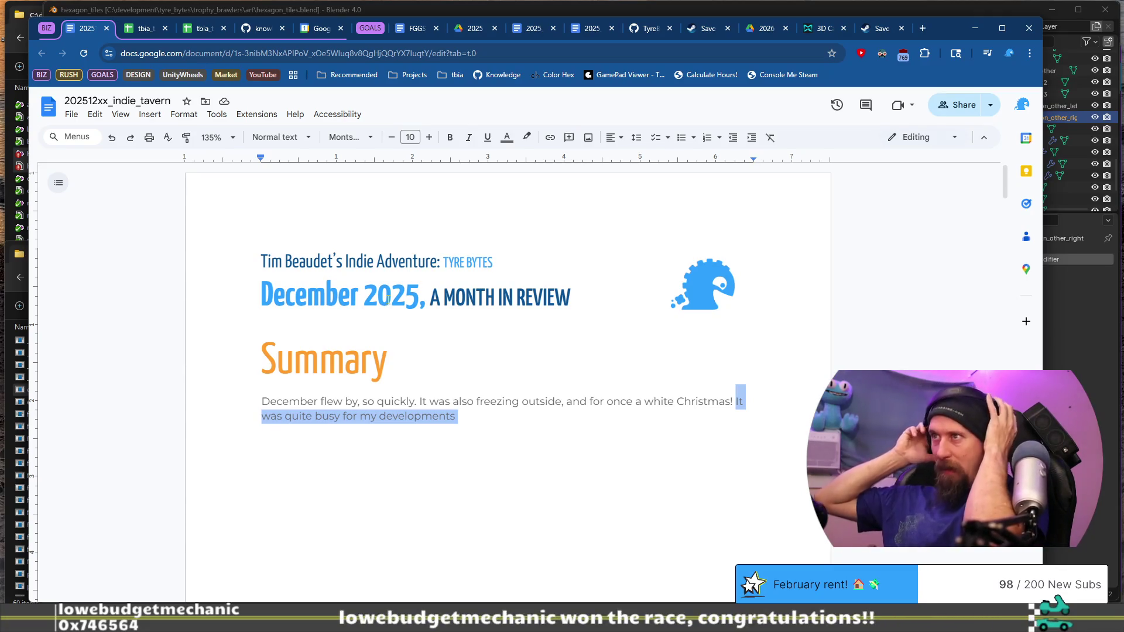
Remove the trailing space after 'developments' and insert 'Engine' before 'Animation'.
key("Left")
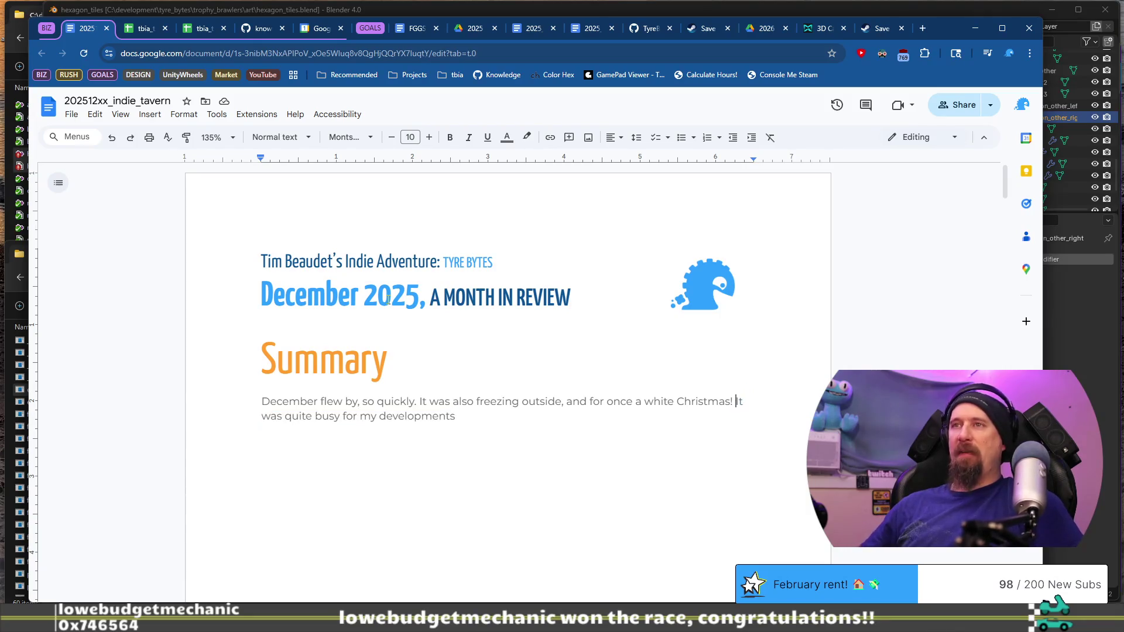
key("BackSpace")
type("as well and I cancelled th")
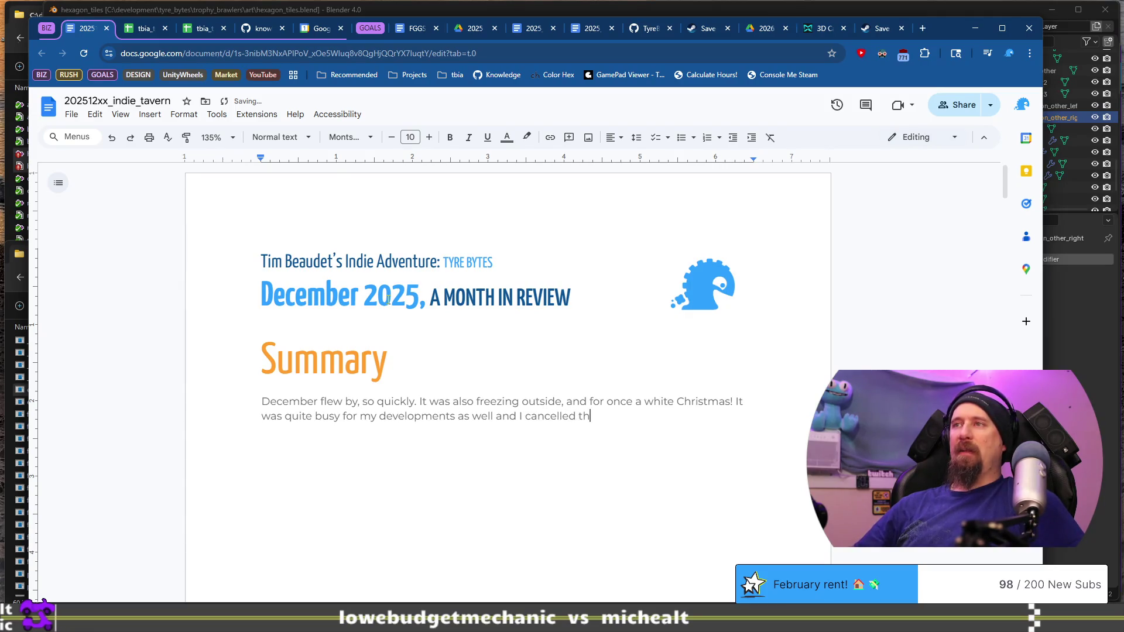
type("e Animation")
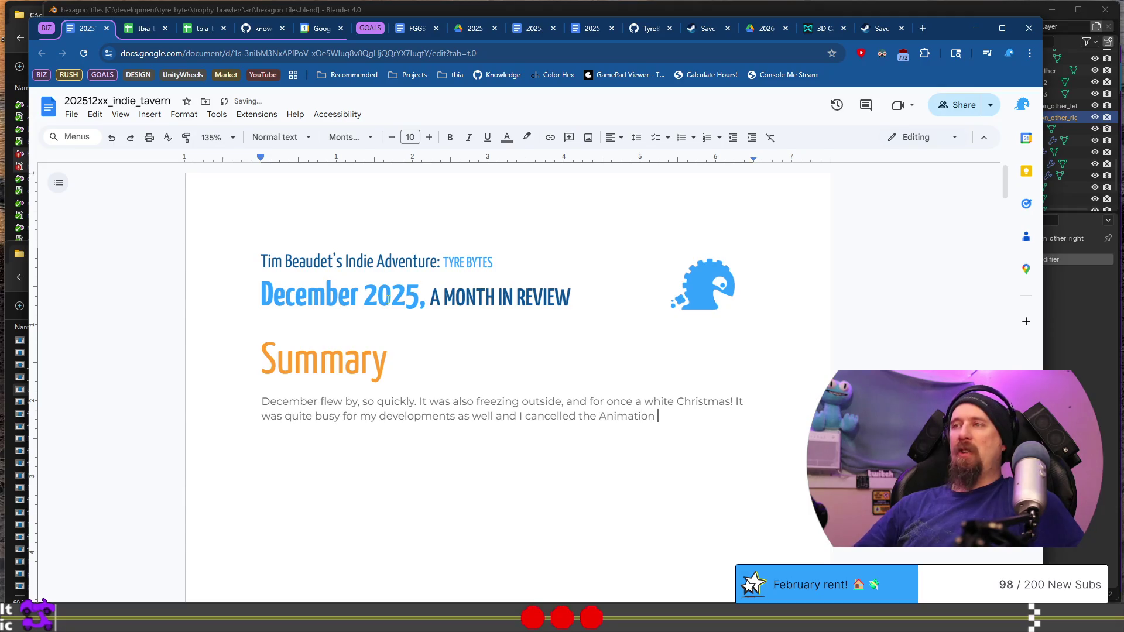
type("grades")
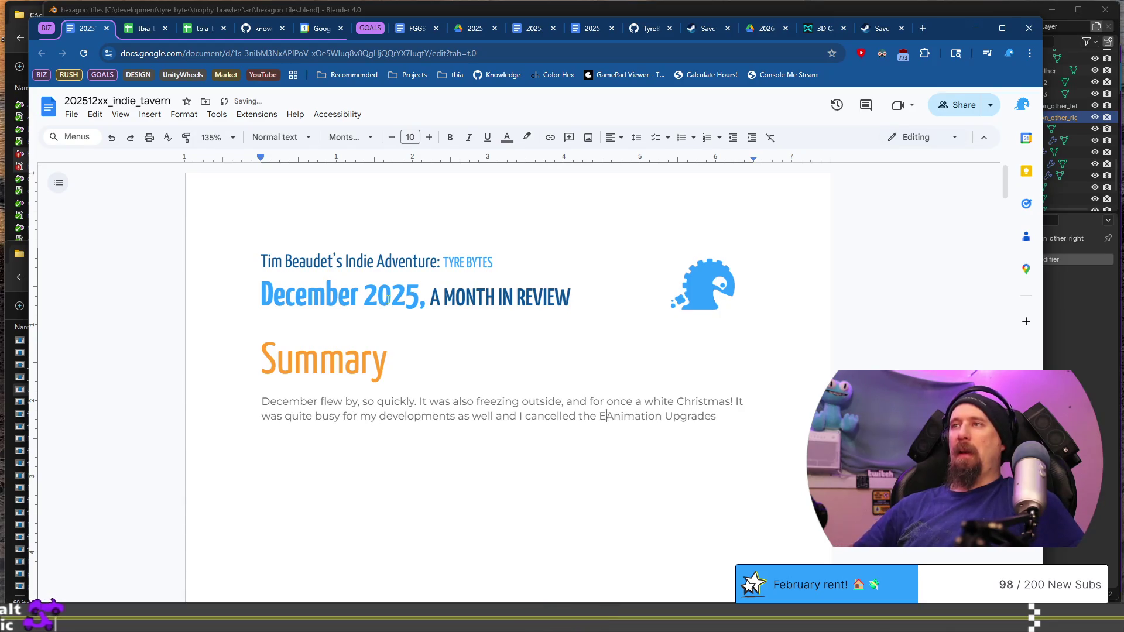
type("Engine")
Continue the Summary about cancelling early under pressure and the Fun Game jam running every Sunday.
key("End")
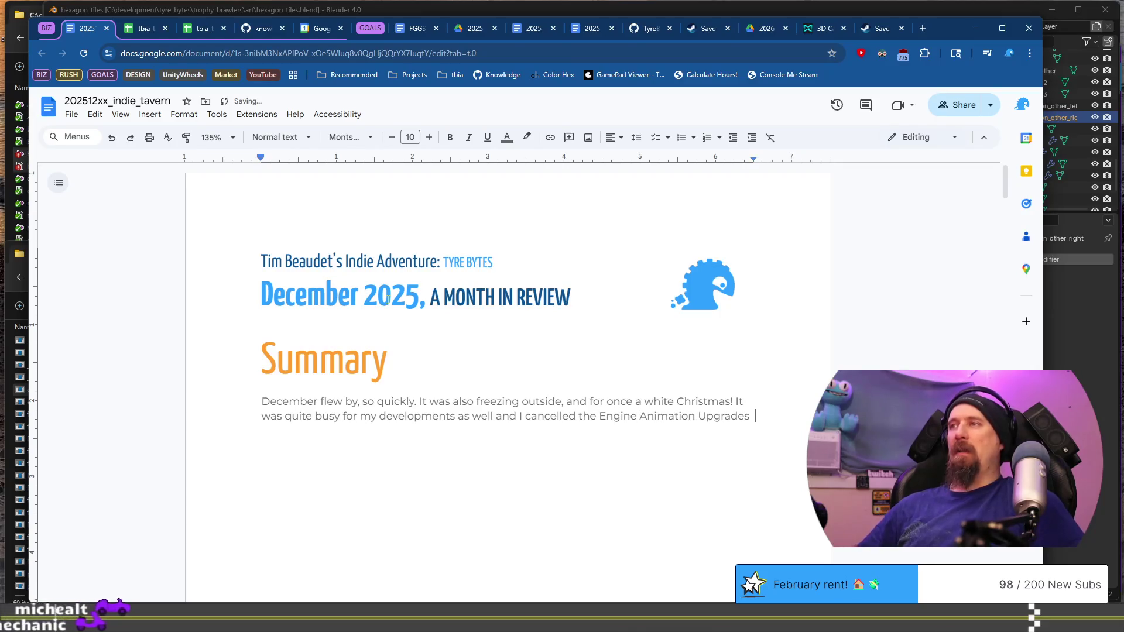
type("quite ")
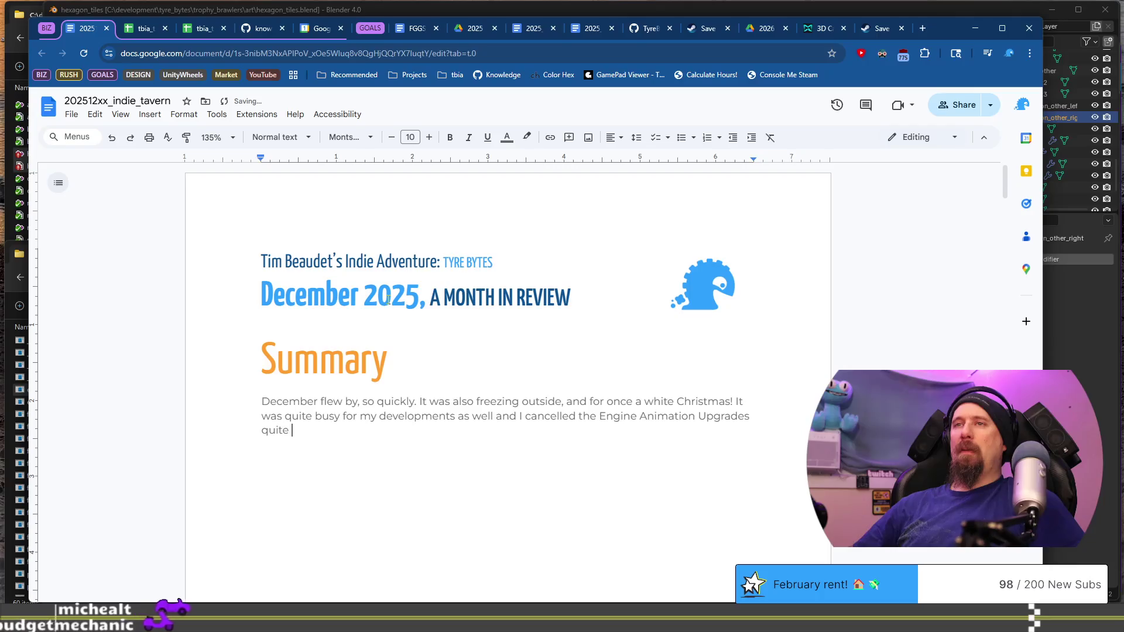
type("early from the amo")
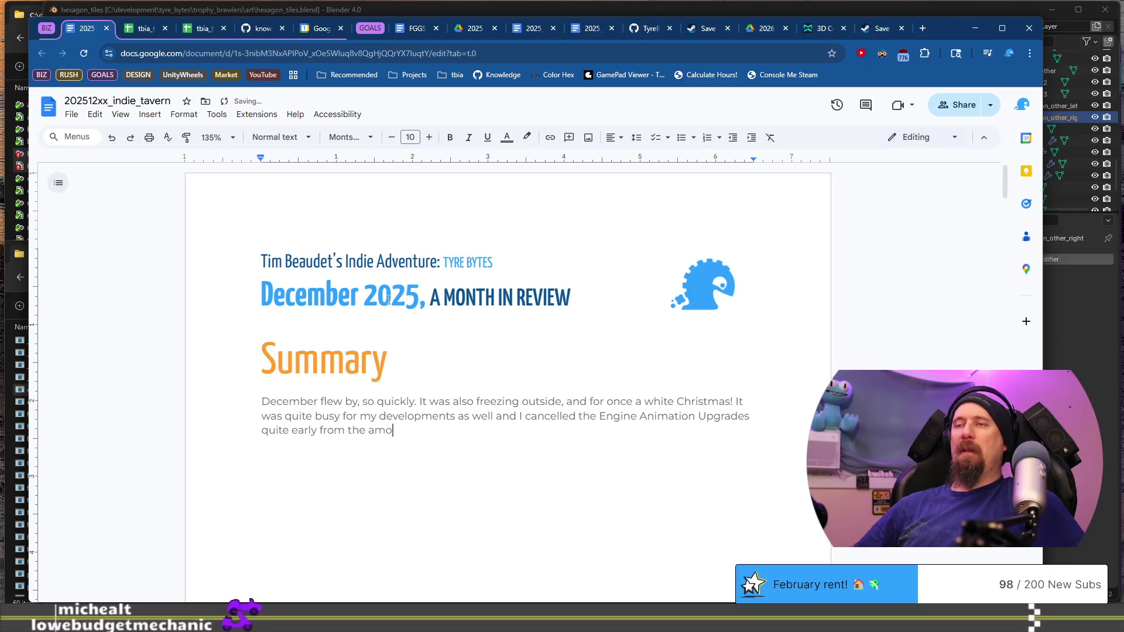
type("unt of pressue")
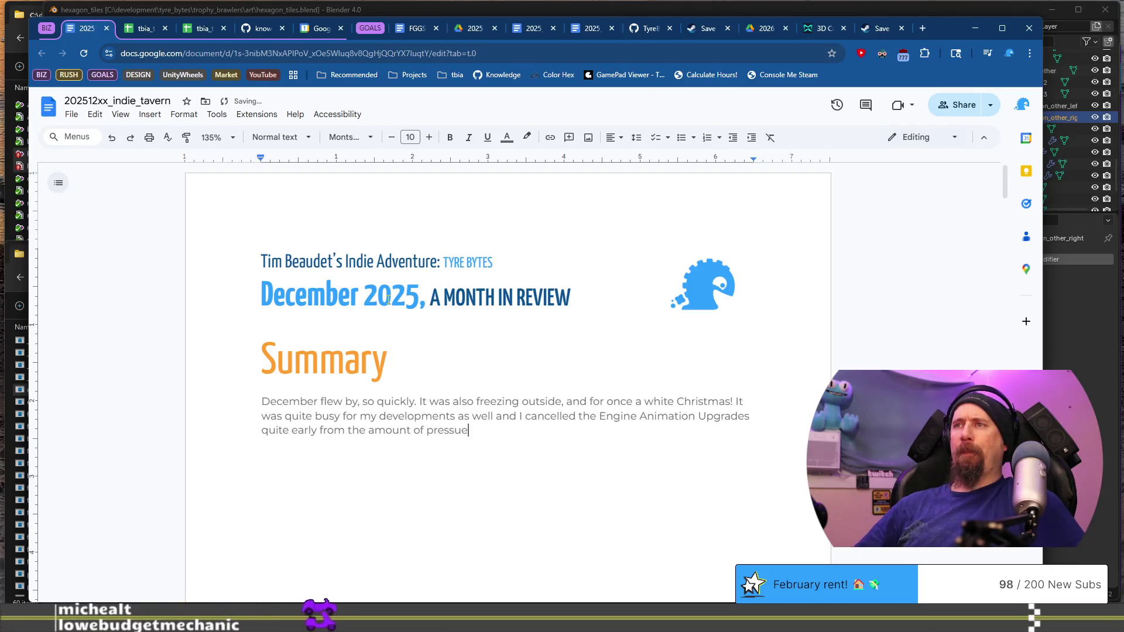
key("BackSpace")
type("re, ")
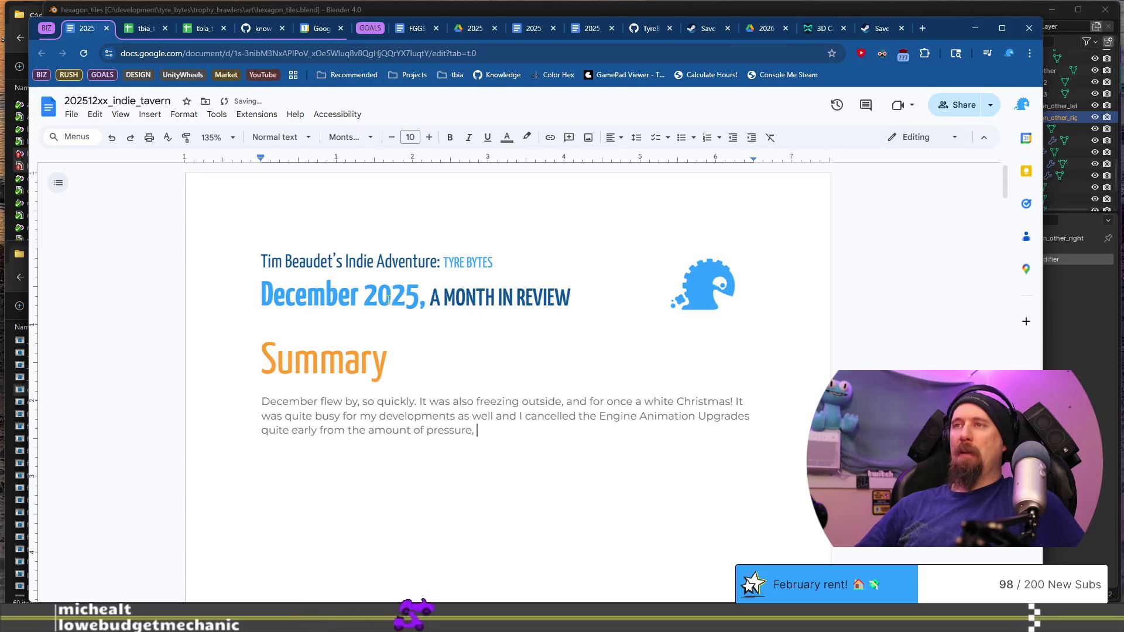
type("things b")
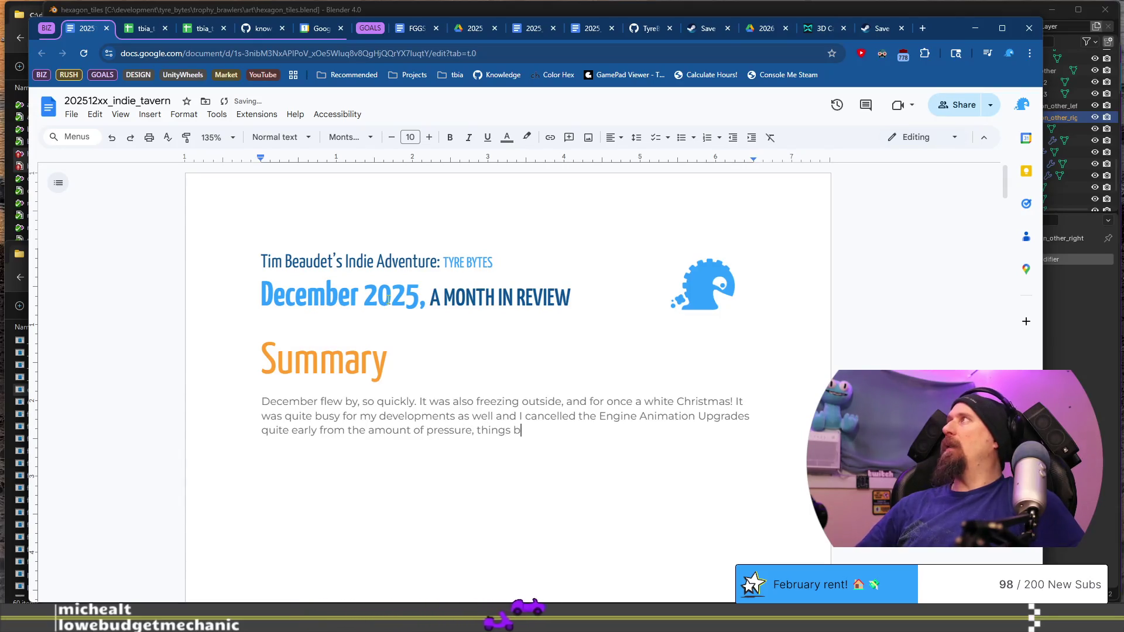
type("egan falling off the plate. Do You Wan")
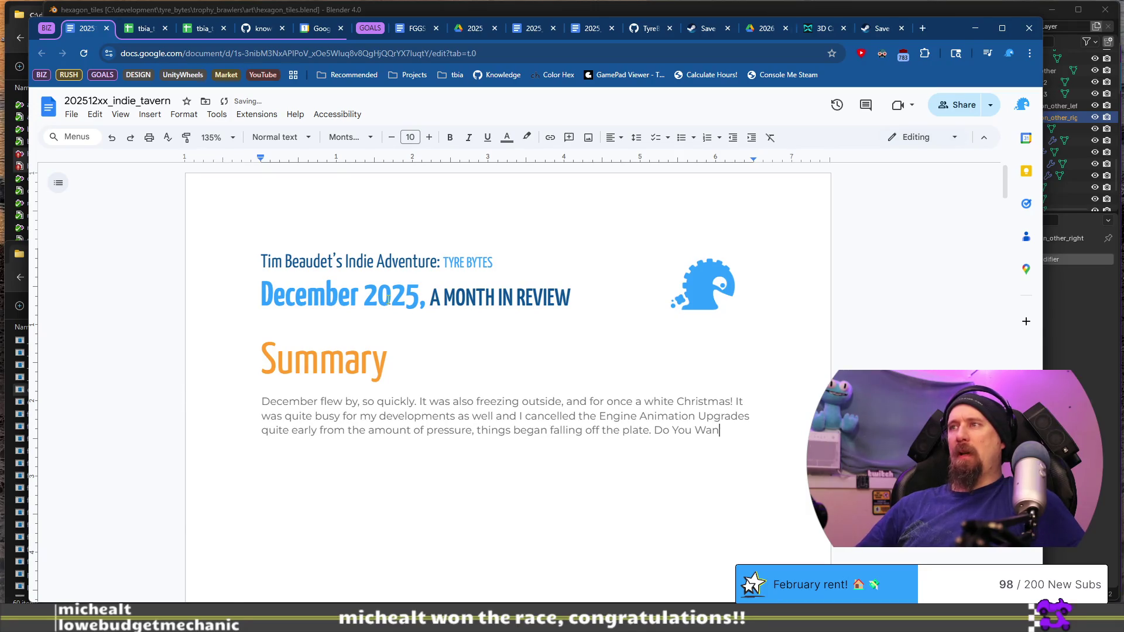
type("t to Make a Fun Game ")
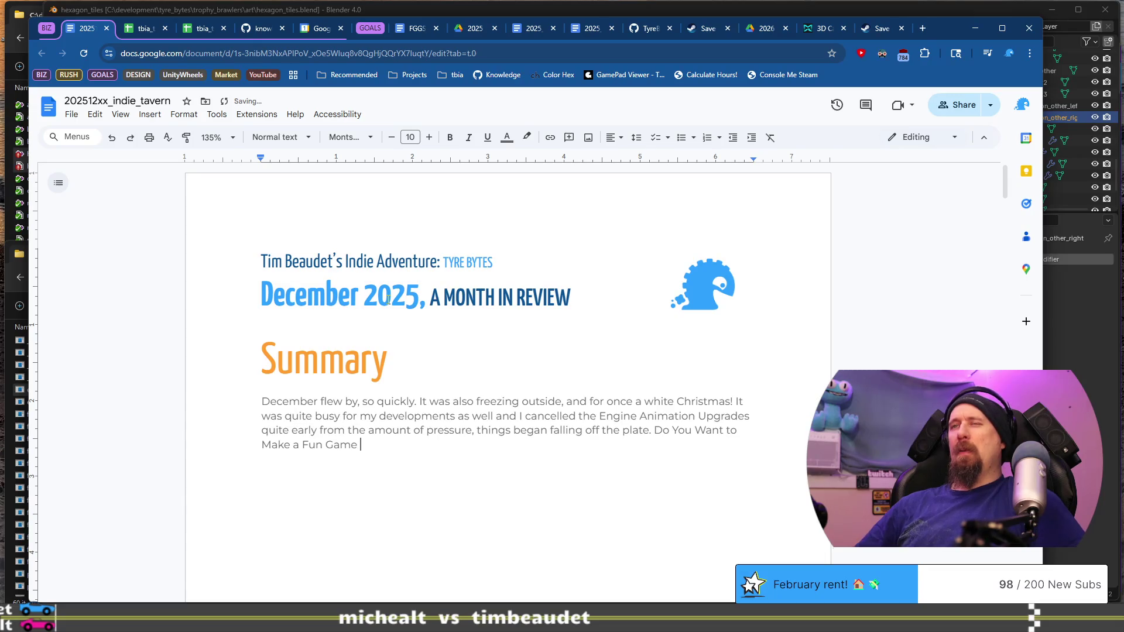
type("was a jam I put together that was supposed to run every E")
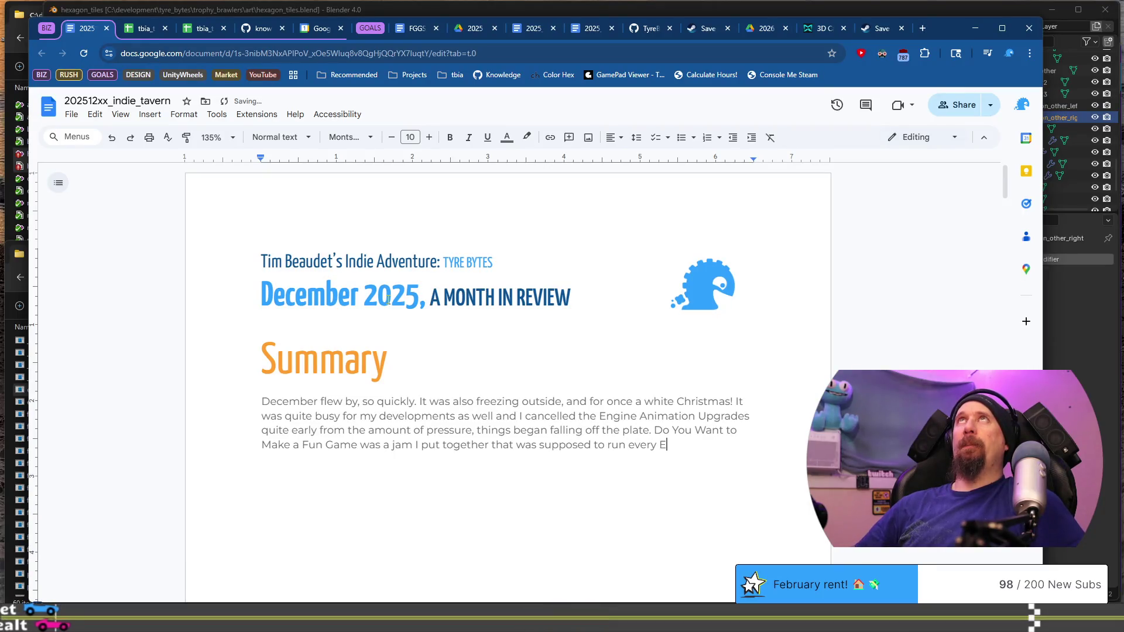
key("BackSpace")
type("Sunday, ")
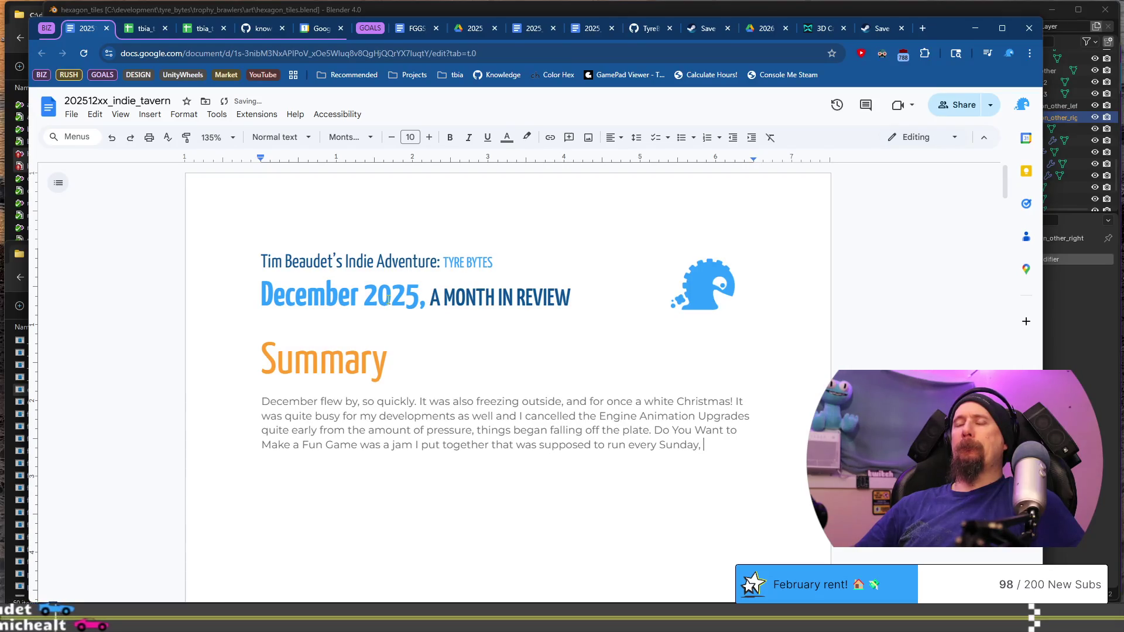
type("and")
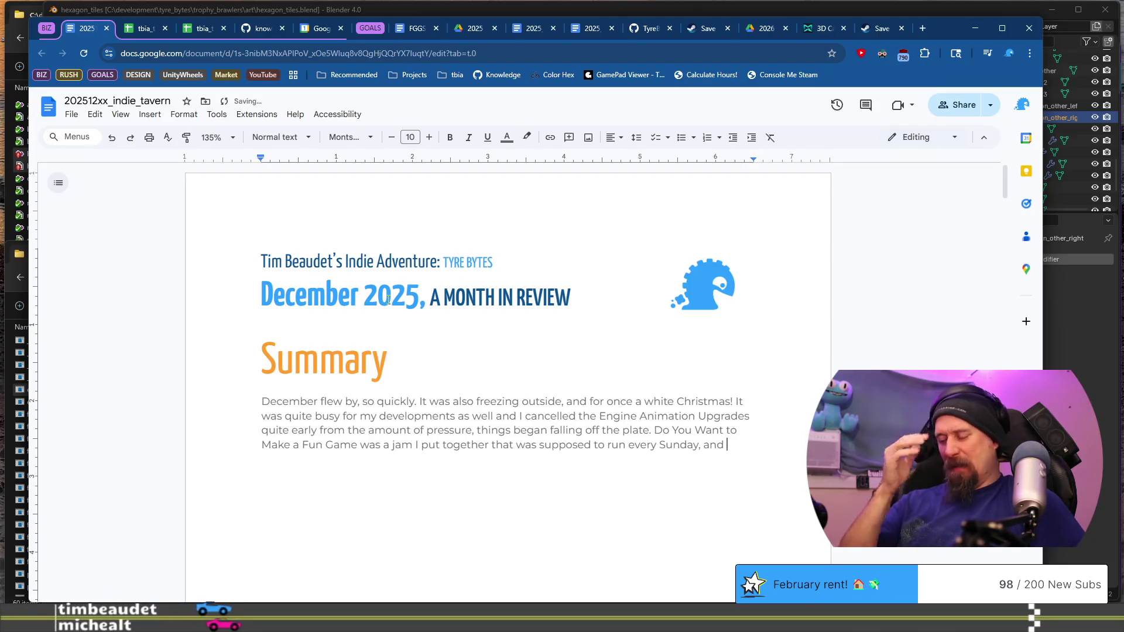
type(" we ")
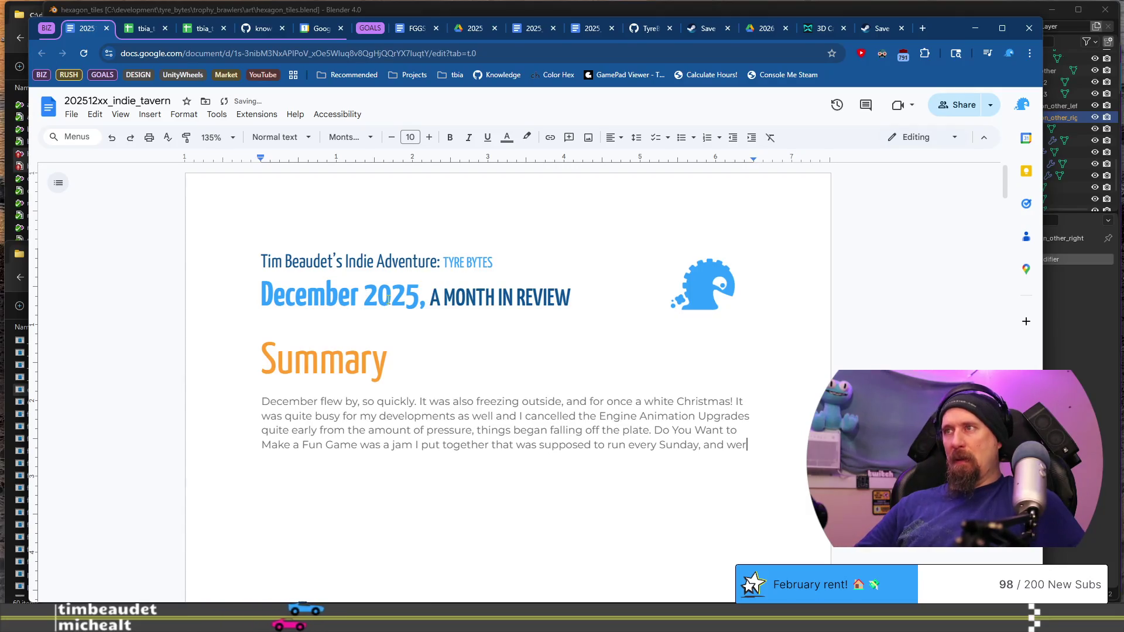
type("ate")
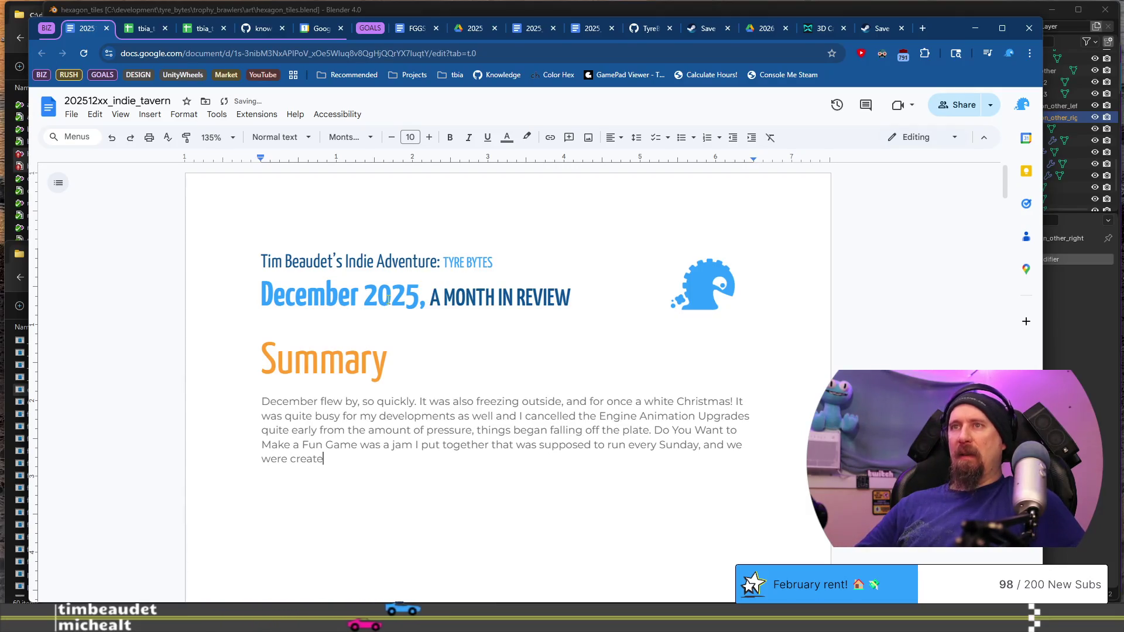
type("ing t")
type("stero")
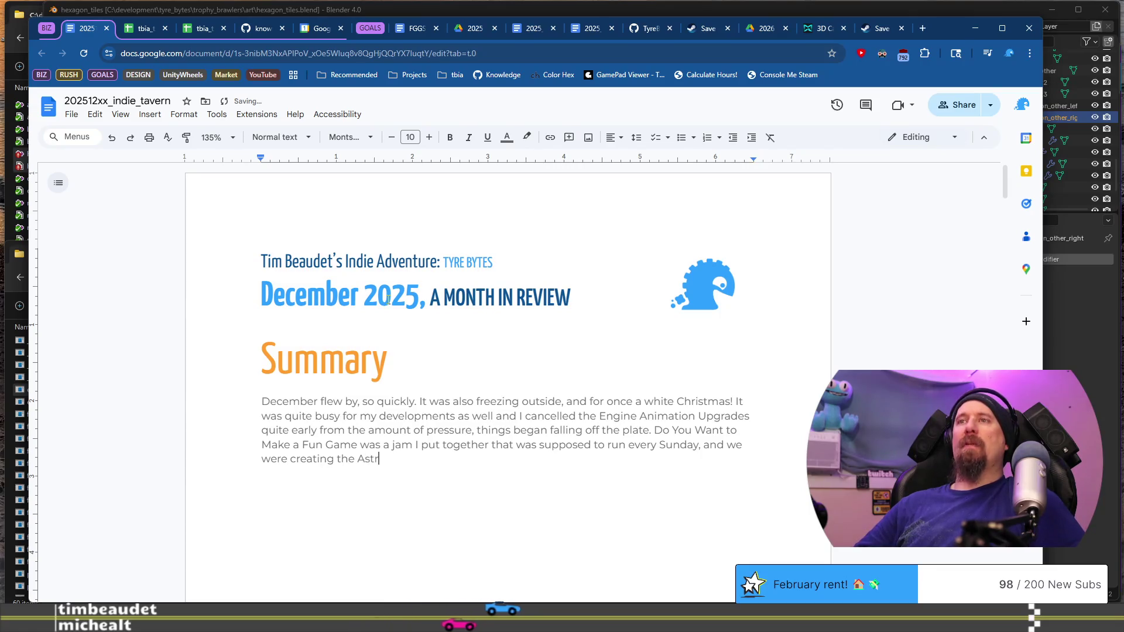
type("id")
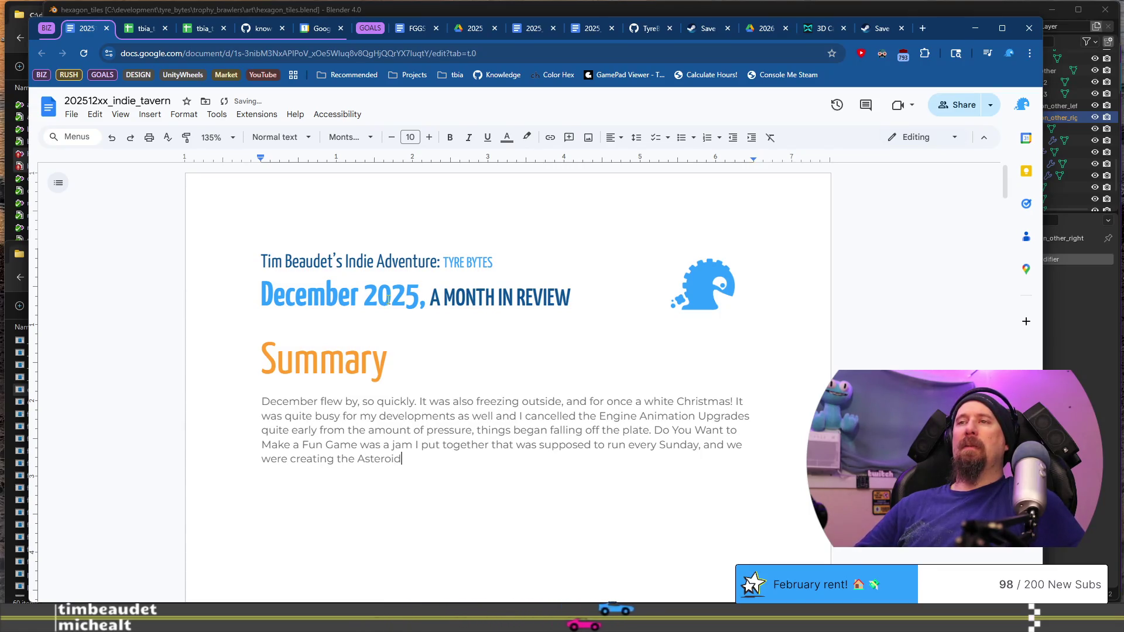
type("s mechanic w")
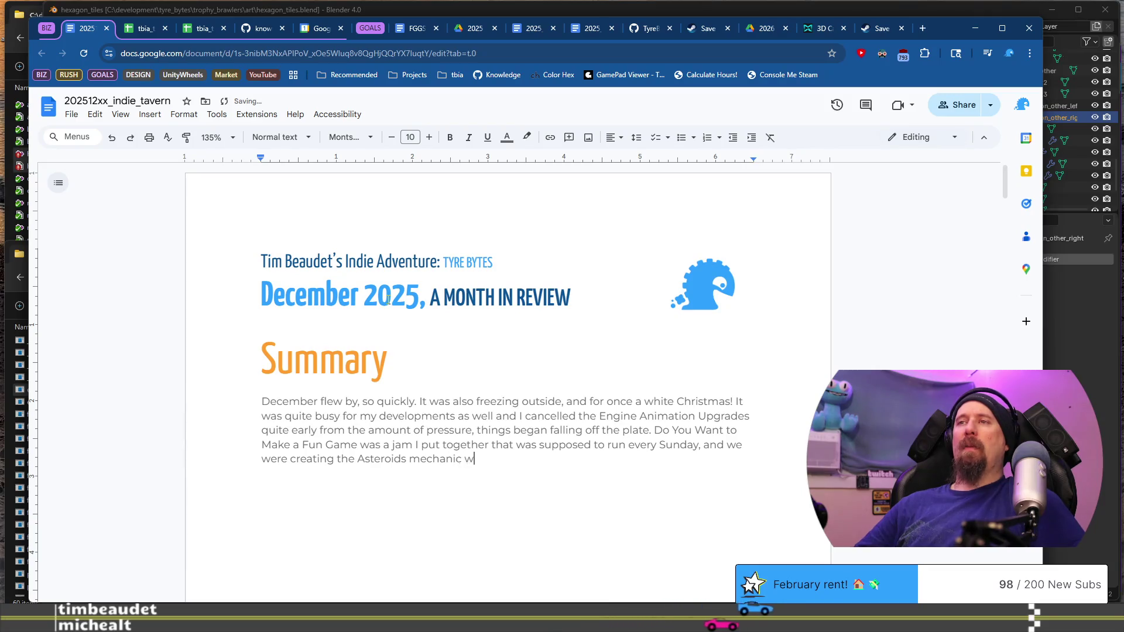
type("ith an empha")
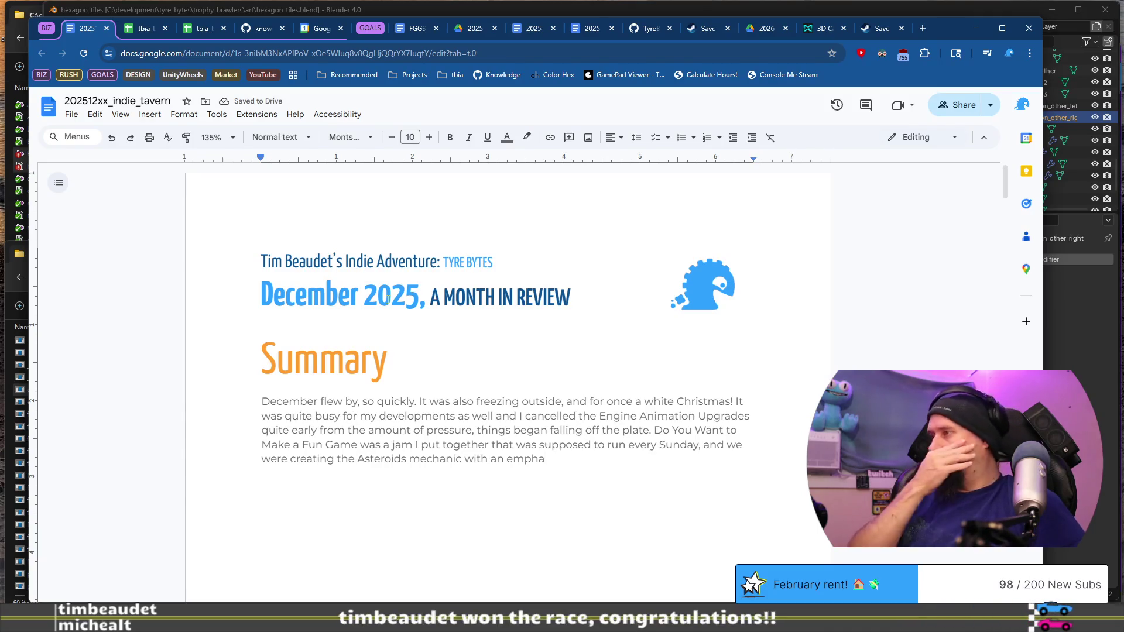
Continue typing the sentence about creating the Asteroids mechanic.
type("s me")
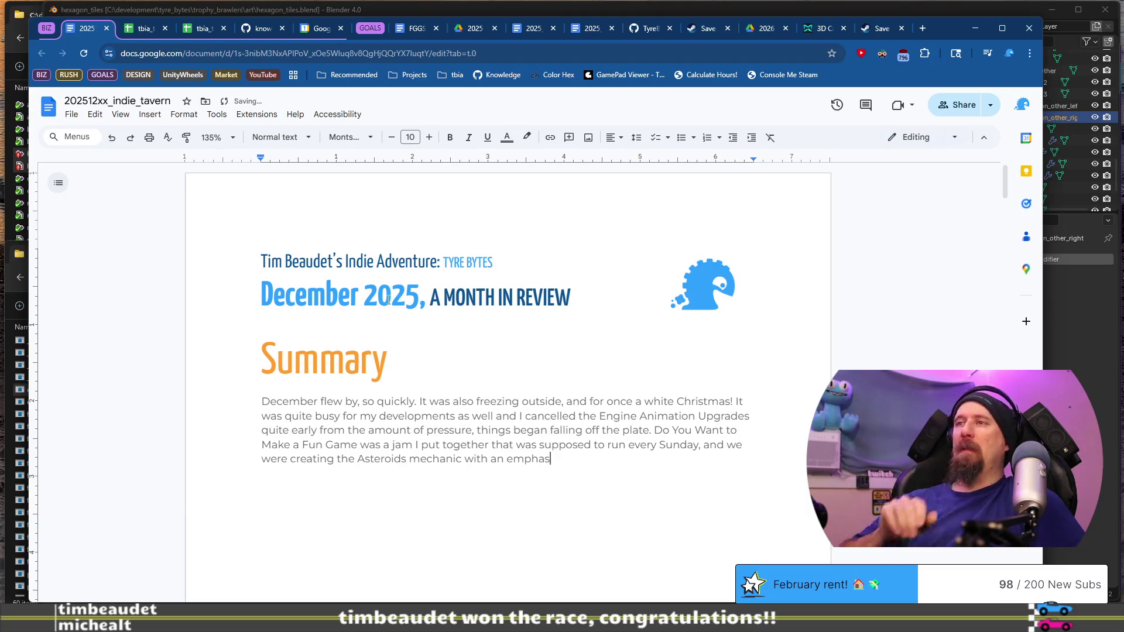
type("c")
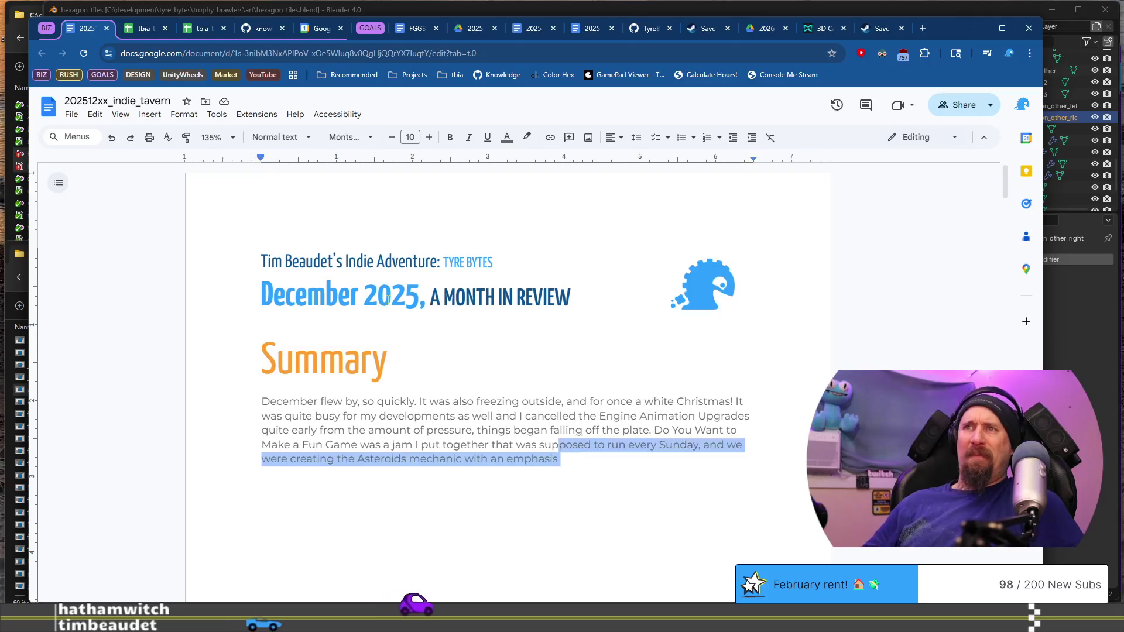
scroll(388, 300, "down", 6)
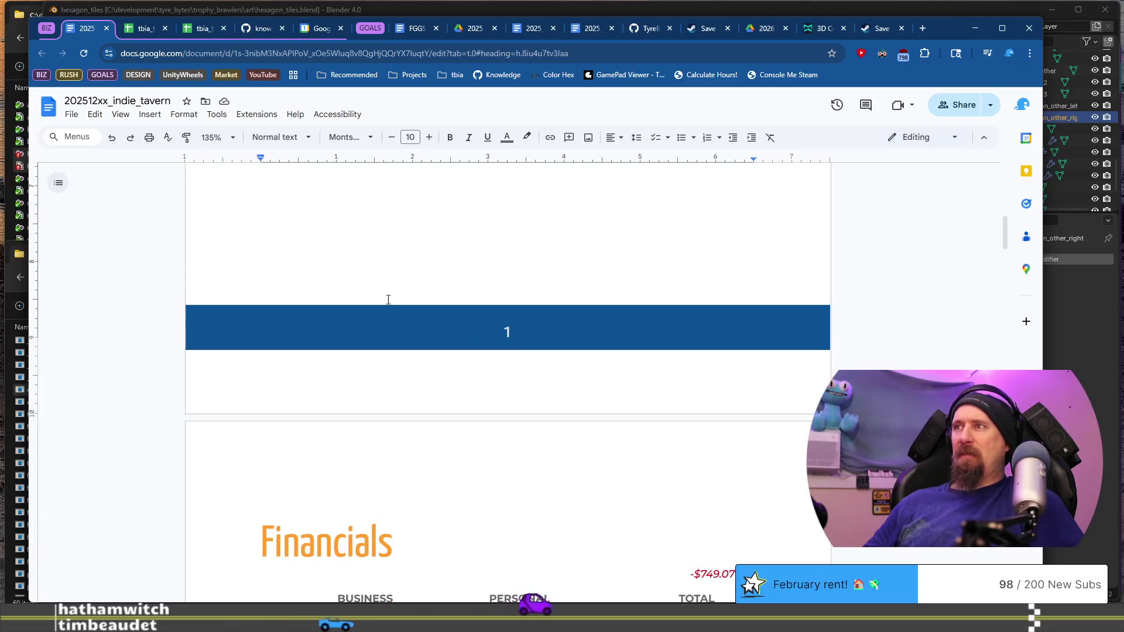
End the jam sentence with 'on content and polish.' and begin 'However the second Sunday'.
scroll(386, 302, "up", 4)
key("ctrl+z")
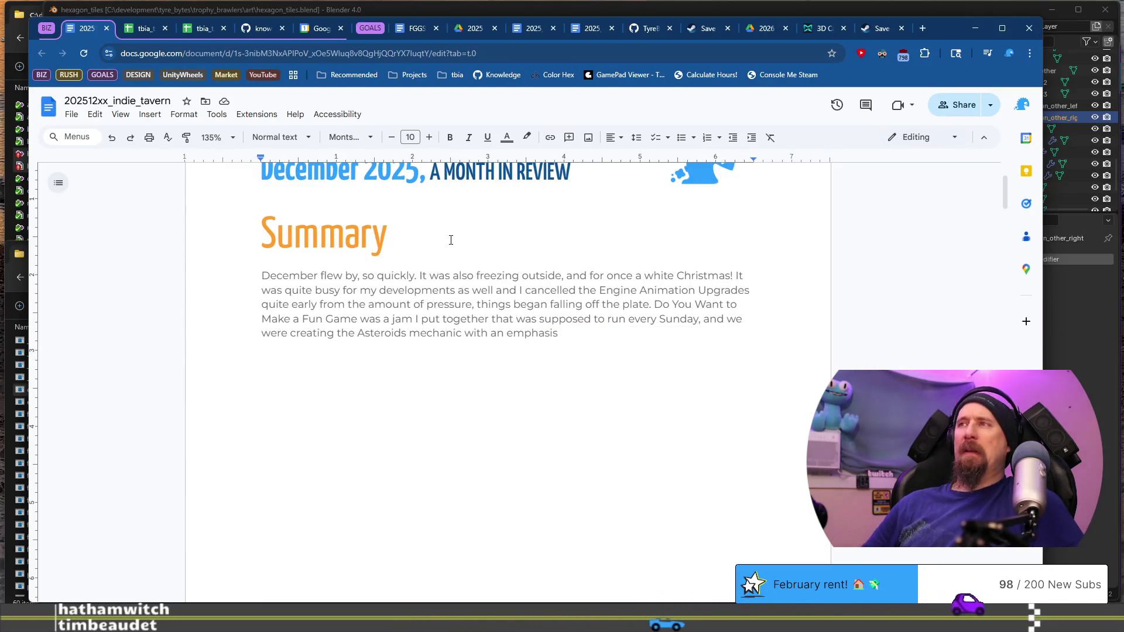
key("End")
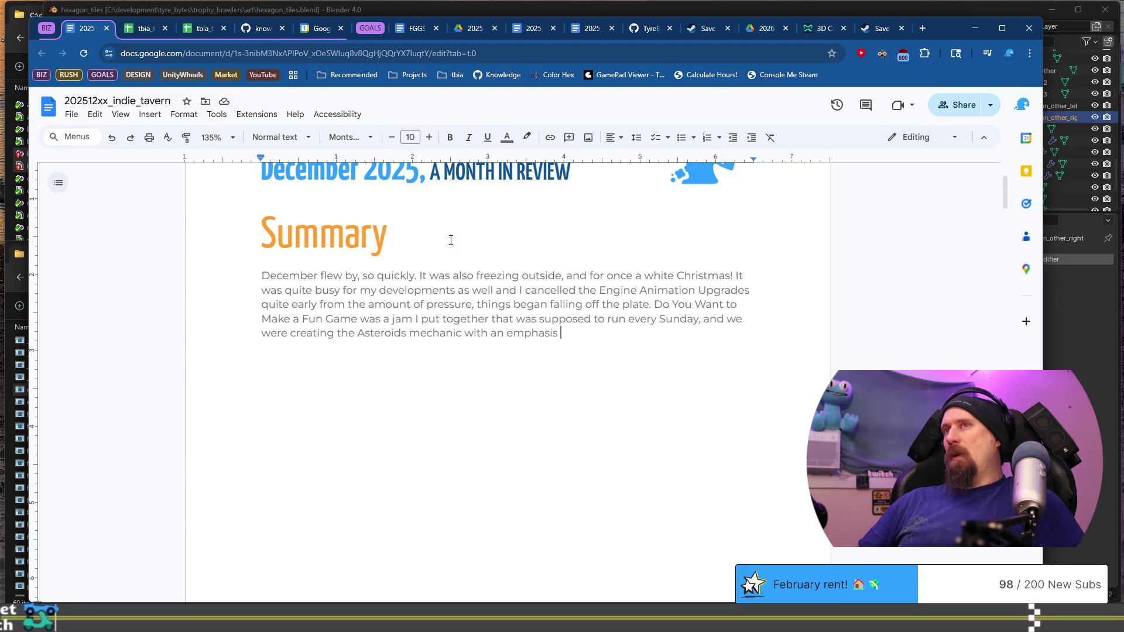
type("on content and ")
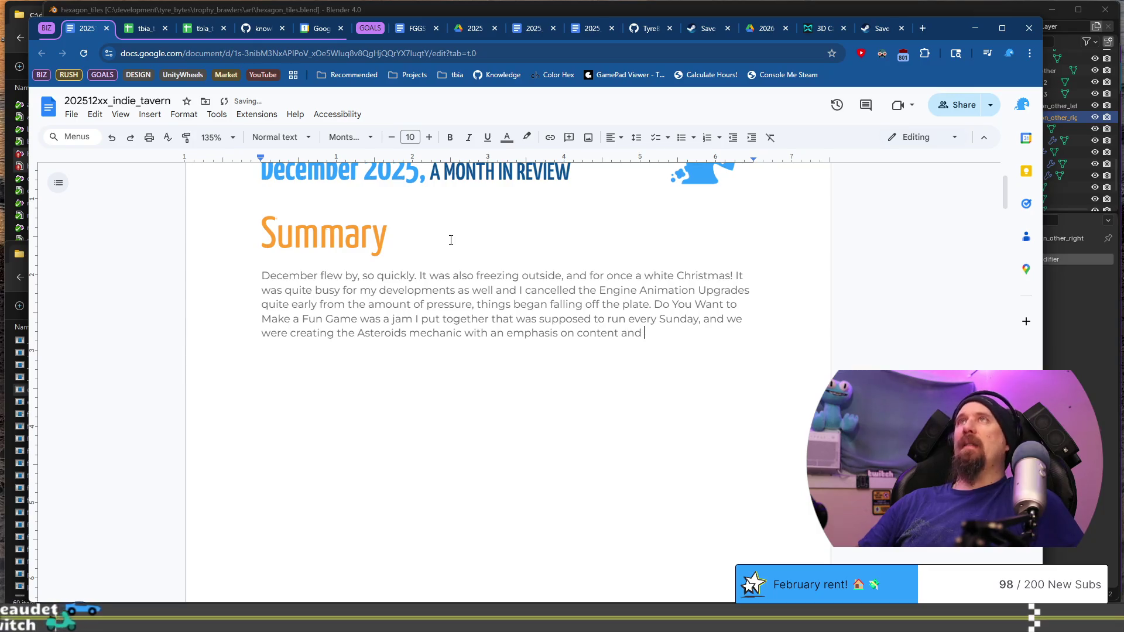
type("pl")
key("BackSpace")
type("olish")
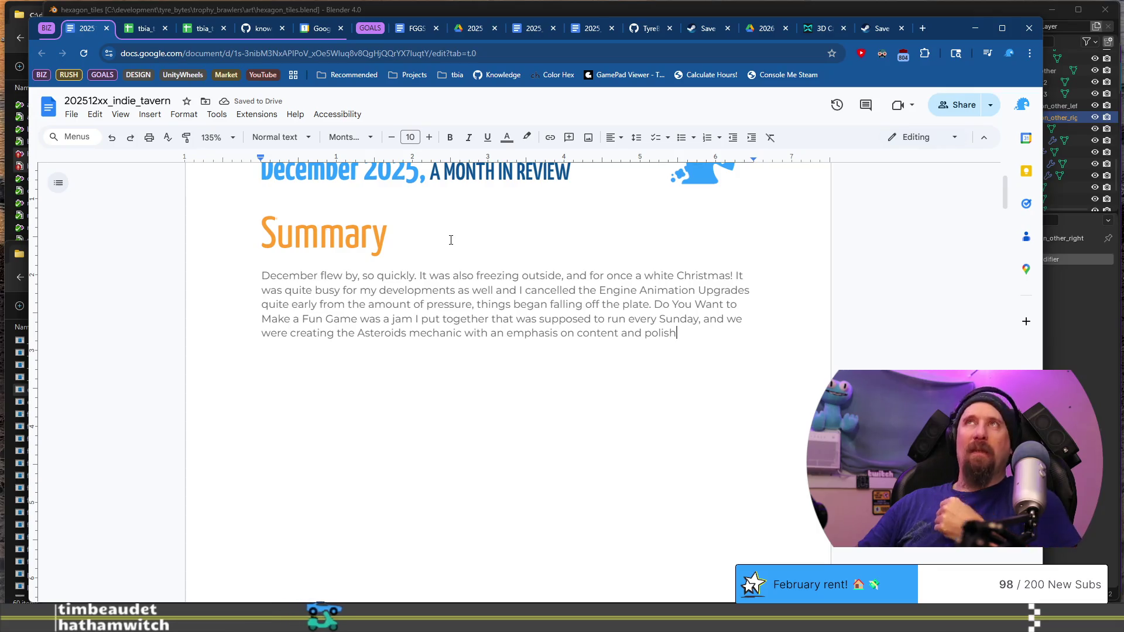
type(".")
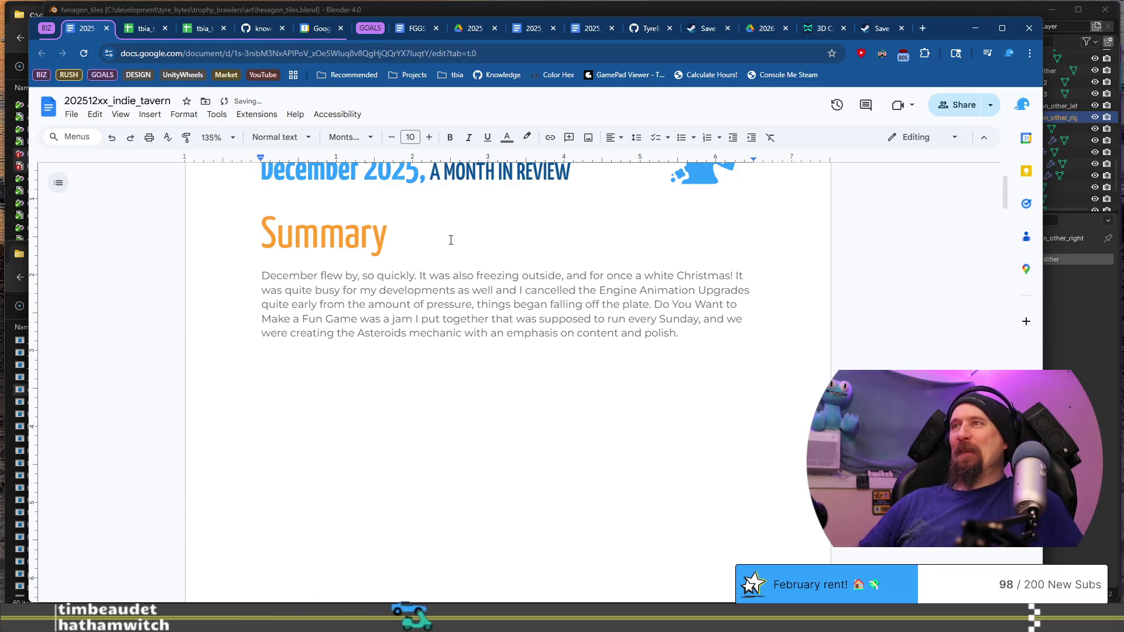
type(" However the second ")
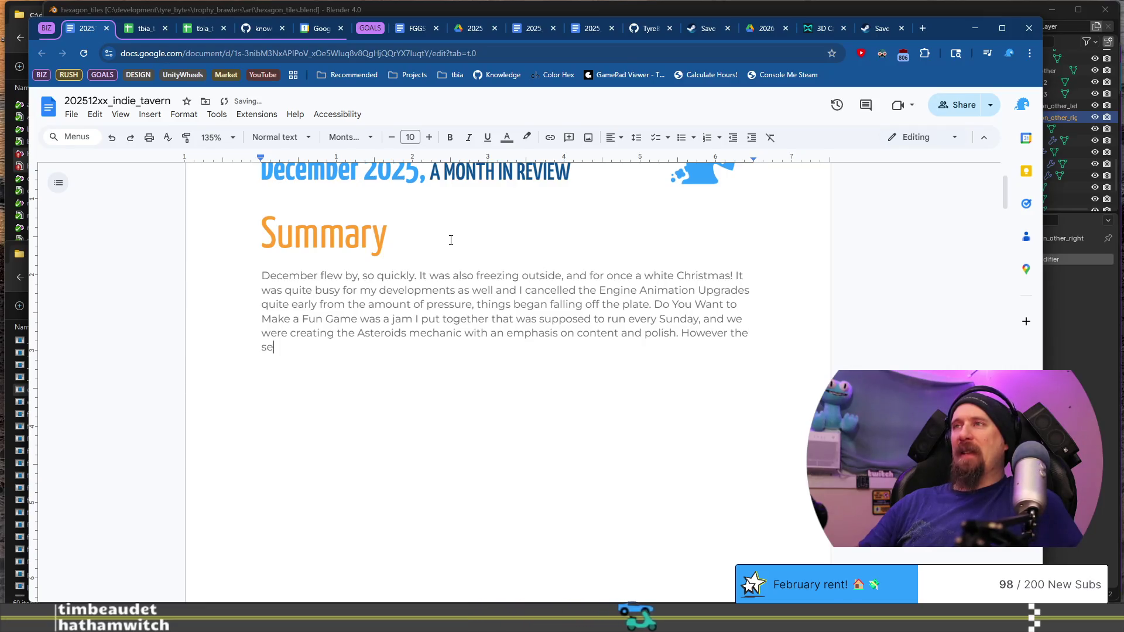
type("Sunday")
Write 'However during the second Sunday I got overwhelmed,' and rework the clause to say the 'work' felt like busy work.
key("ctrl+Left")
key("ctrl+Left")
key("ctrl+Left")
type("during ")
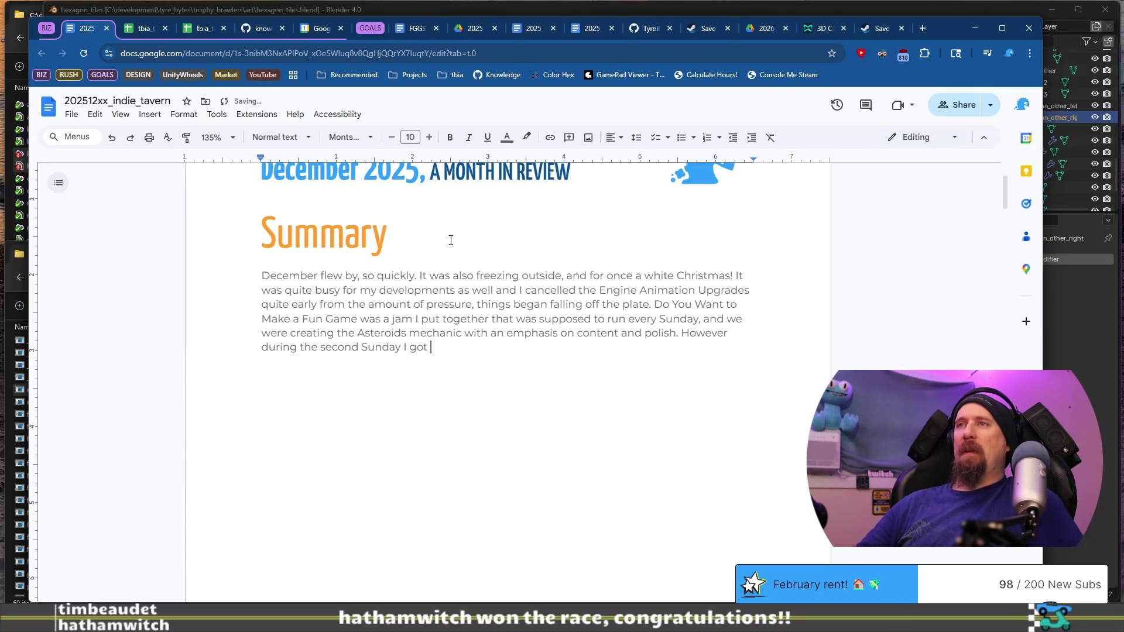
type("whelmed, it felt t")
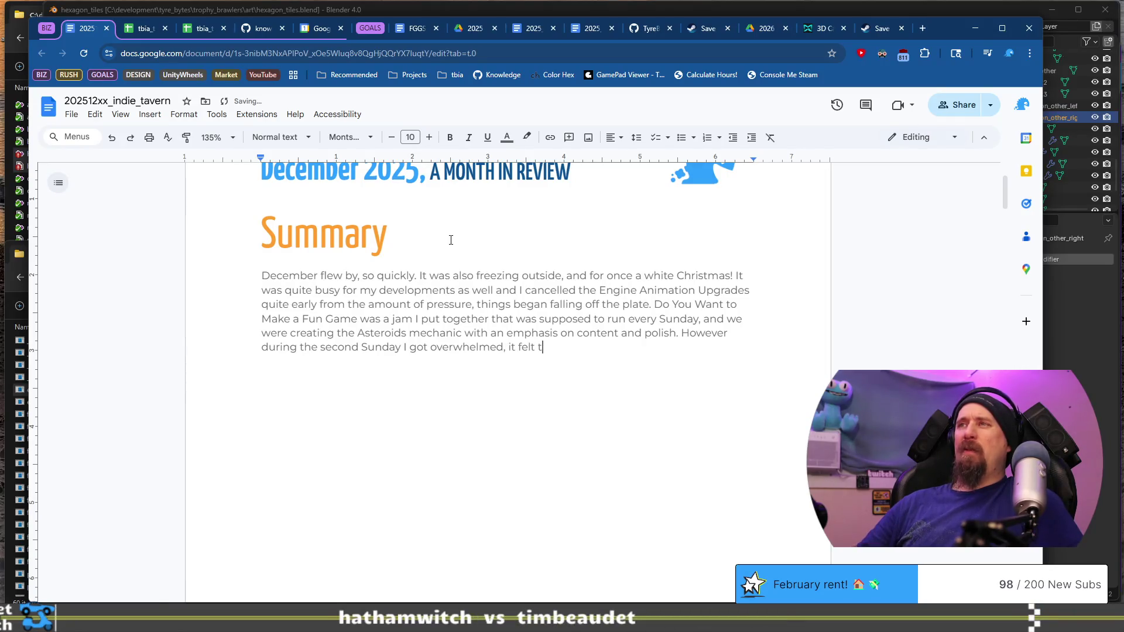
type("oo much like")
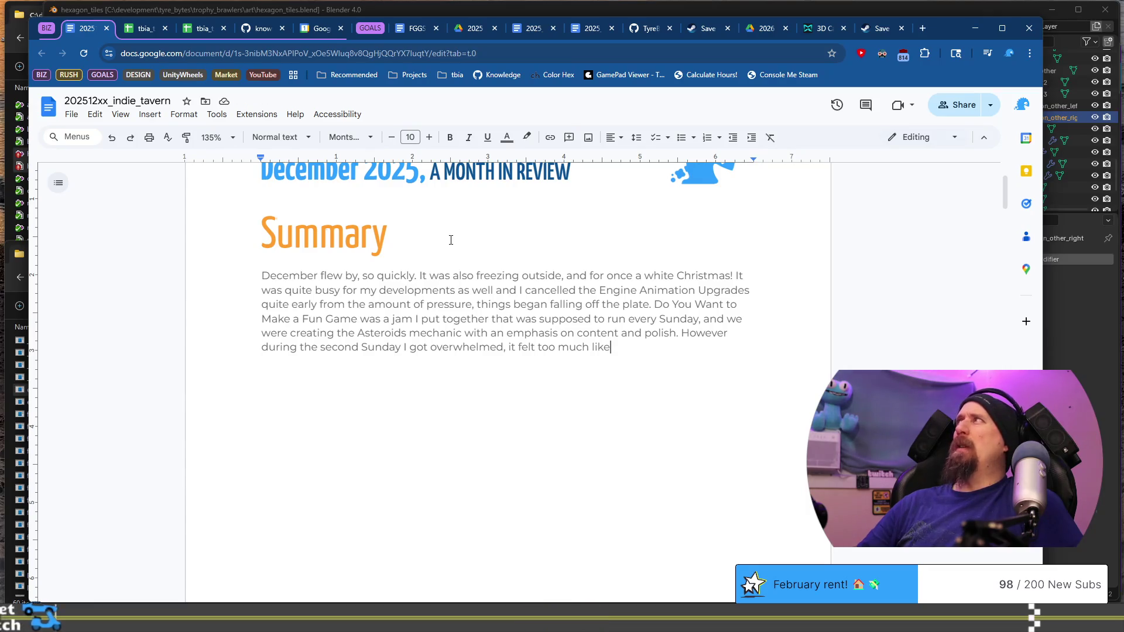
type("wor")
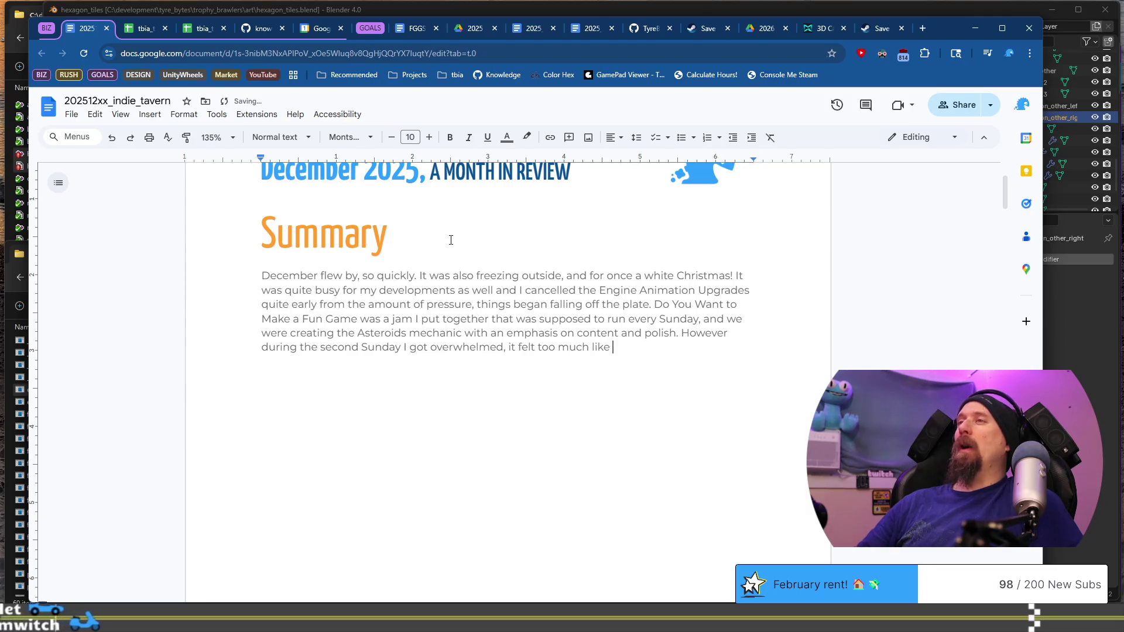
type("k")
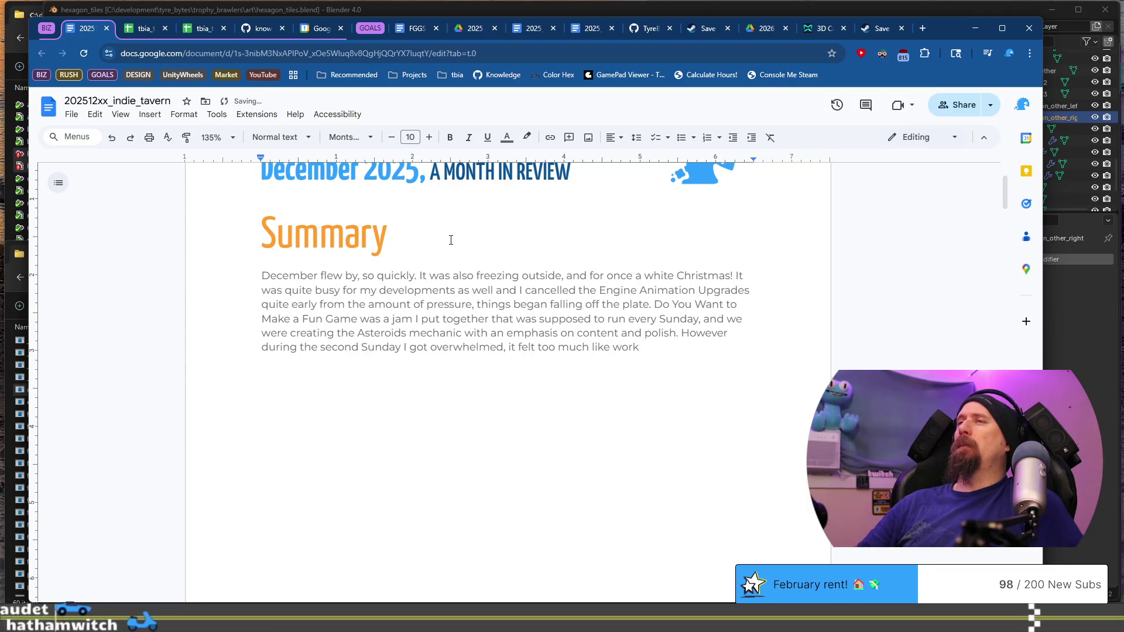
type(", an")
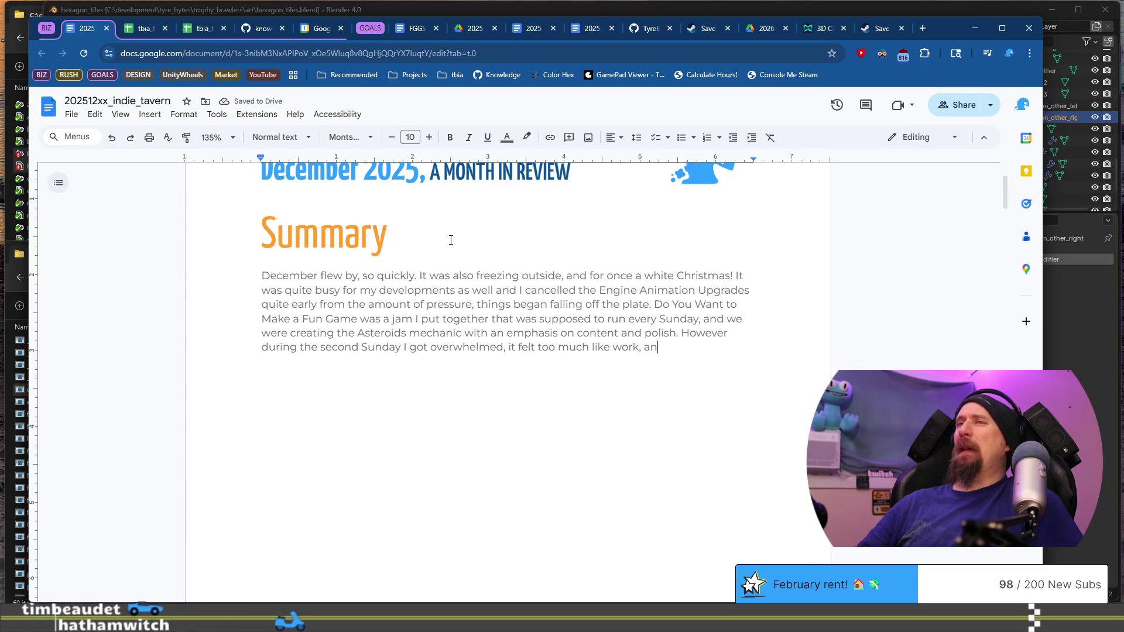
key("ctrl+shift+Left")
key("ctrl+shift+Left")
key("ctrl+shift+Left")
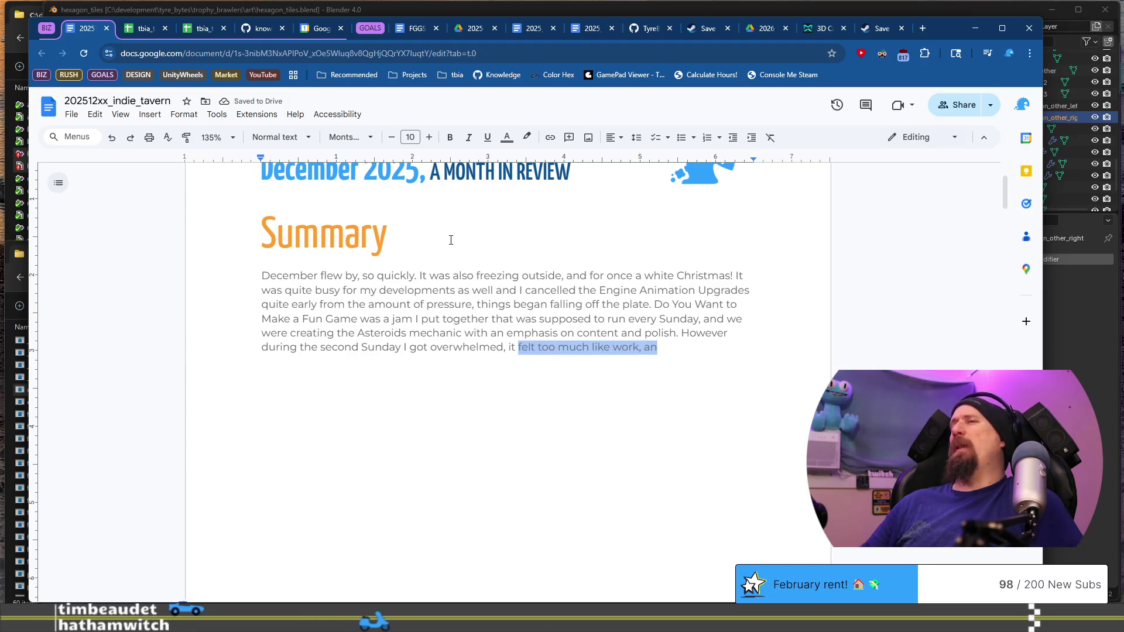
key("ctrl+shift+Left")
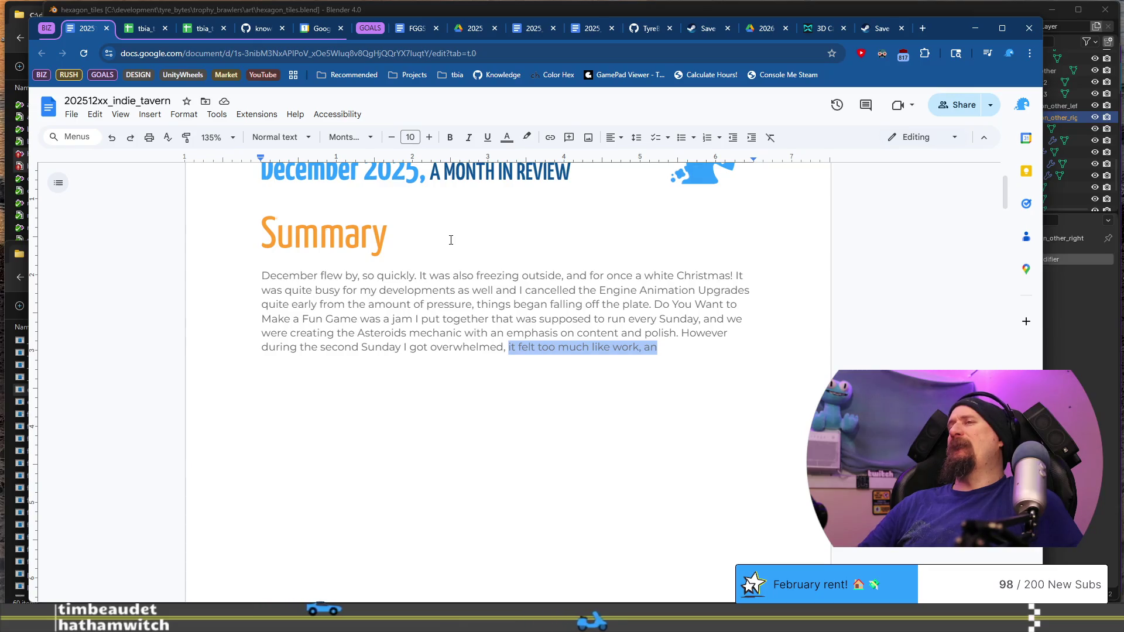
type("and it felt like the \"work\" was just busy work.")
key("Tab")
type("Which of course mea")
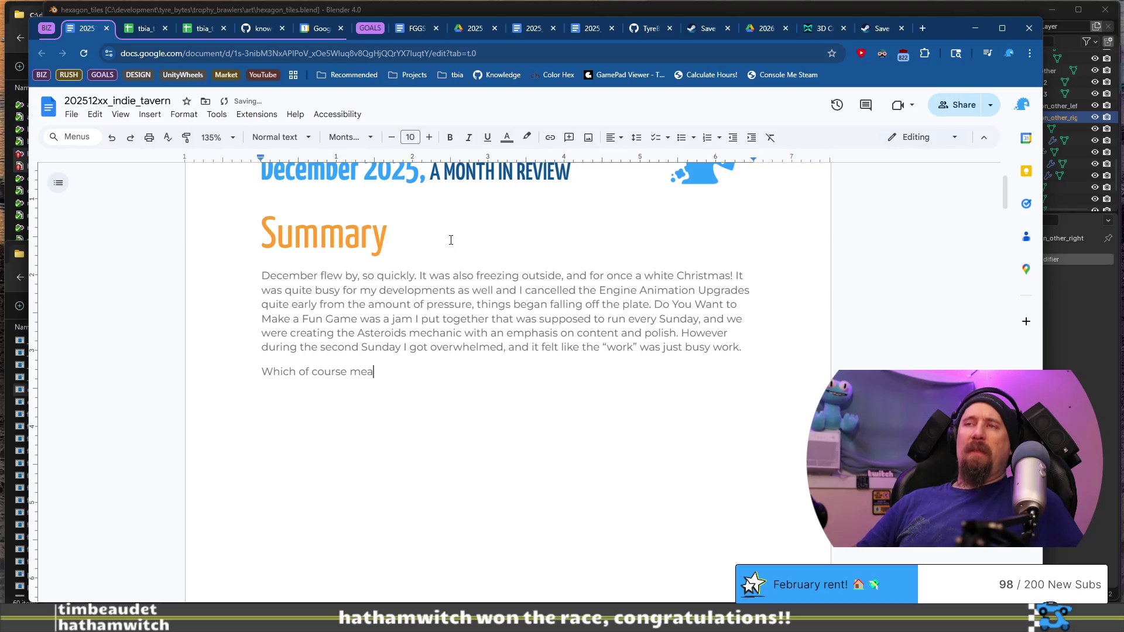
Add the paragraph 'Which of course means I didn't practice the content/polish side as intended by the original project.'.
type("ns I didn’t practice the polish")
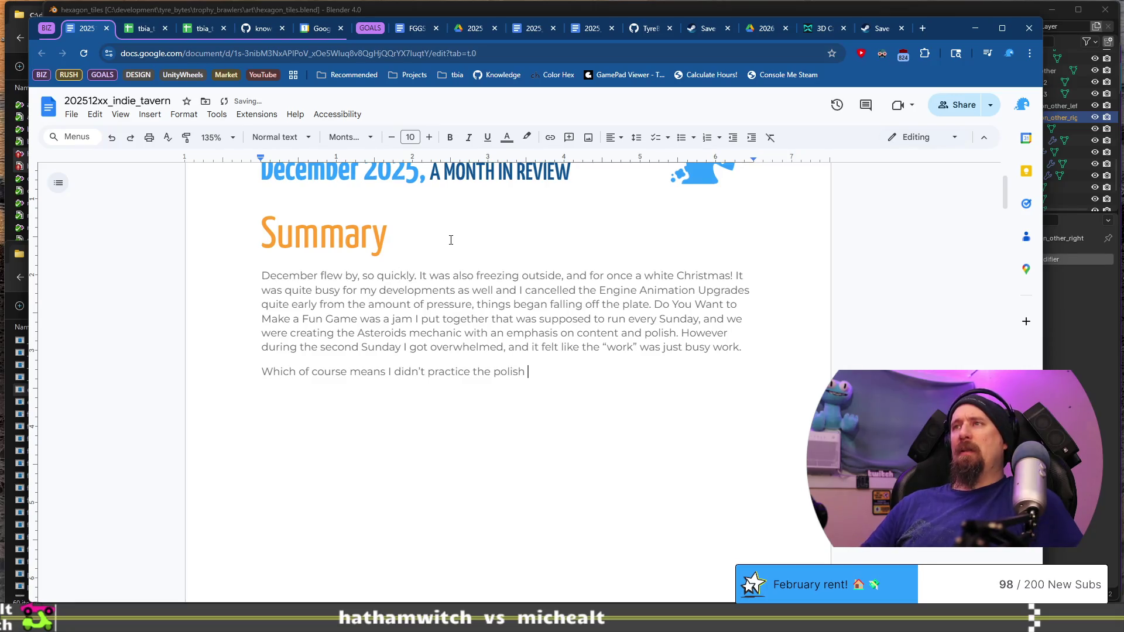
key("ctrl+Left")
type("co")
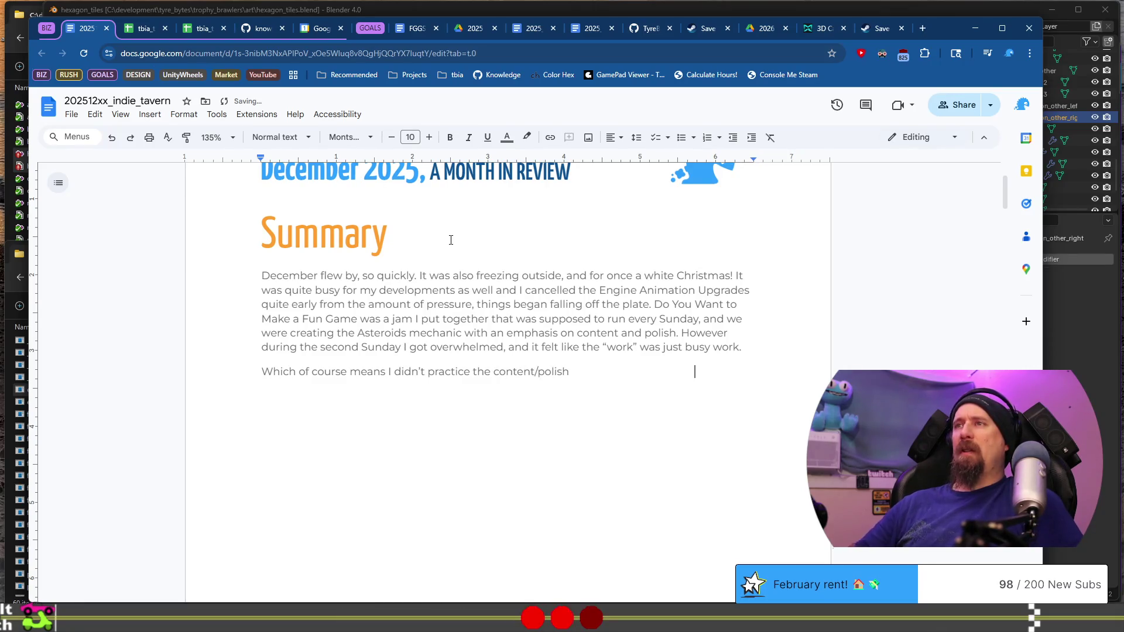
type("de ")
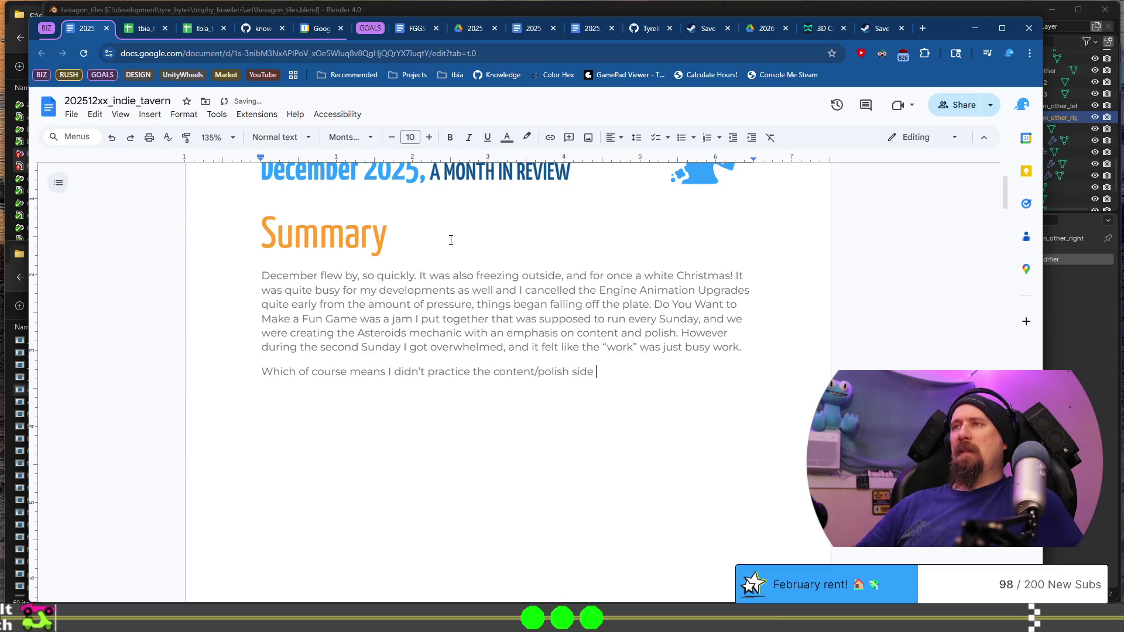
type("as ind")
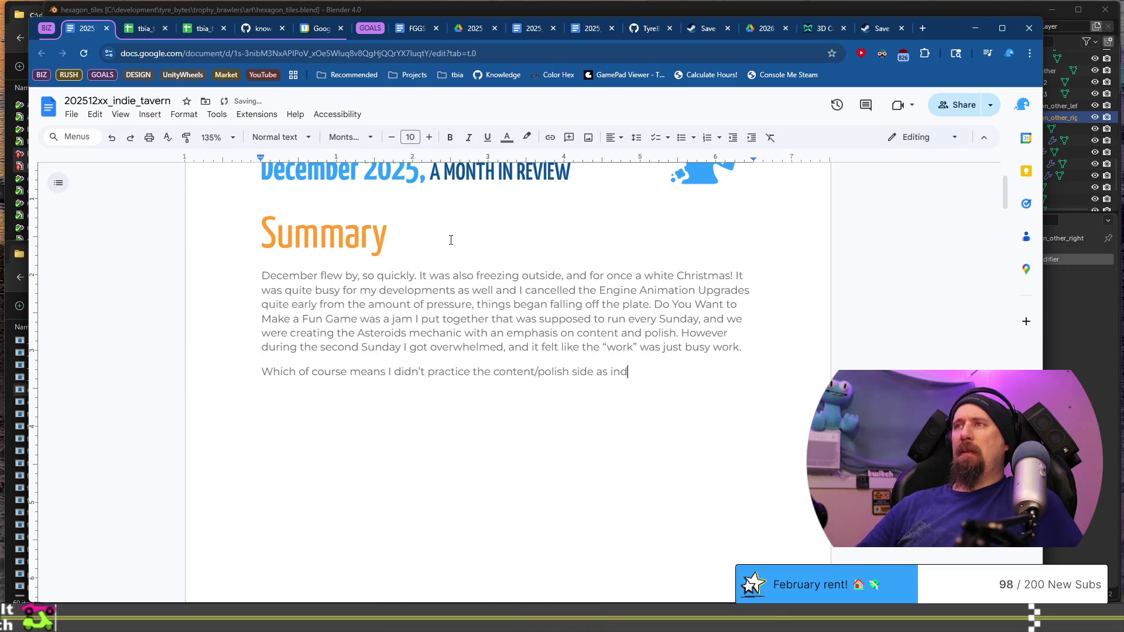
type("e")
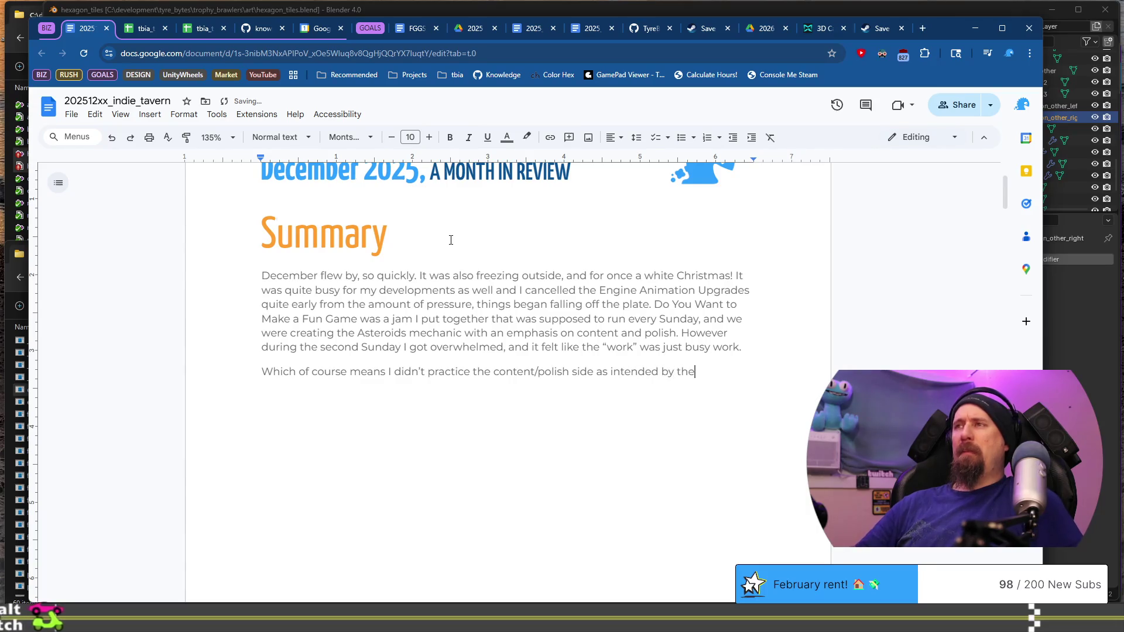
type("y theginal ")
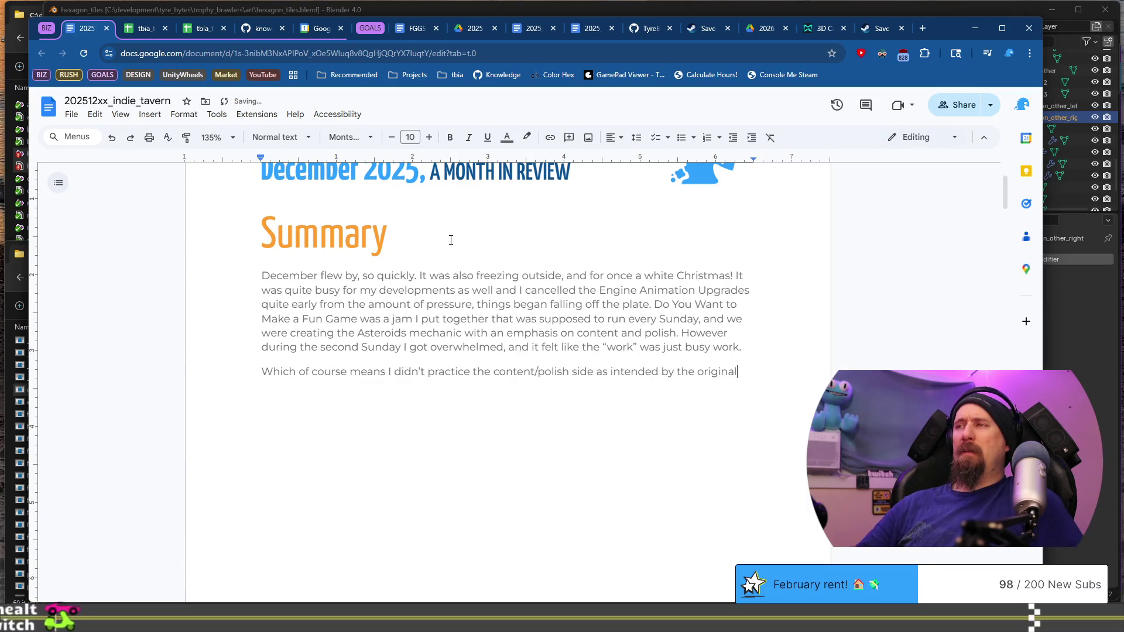
type("project. I d")
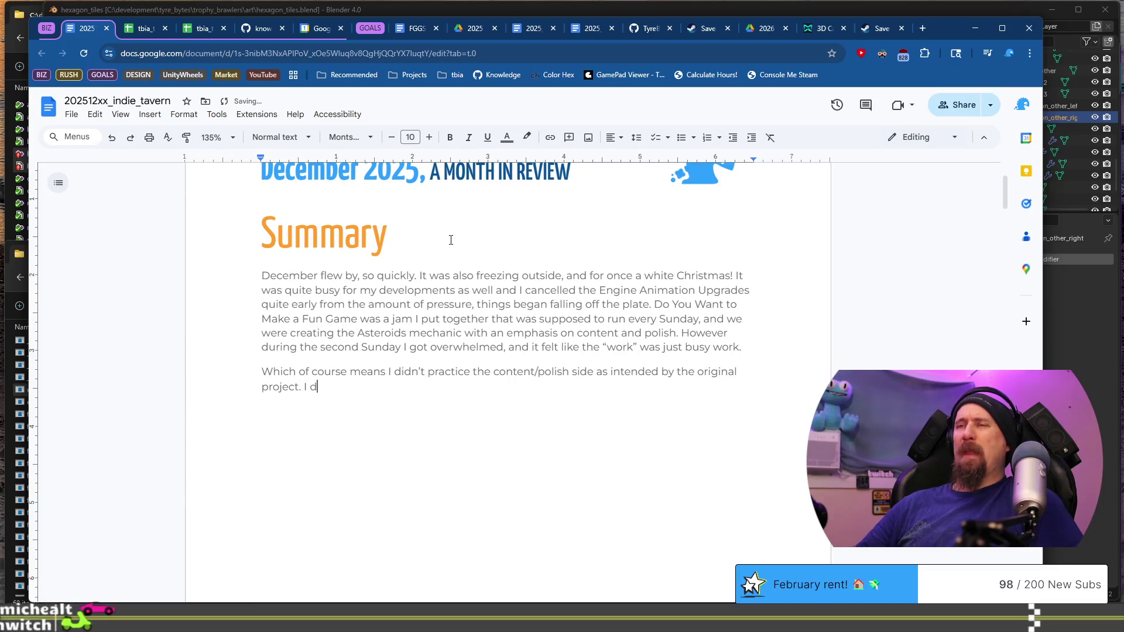
type("on't kno")
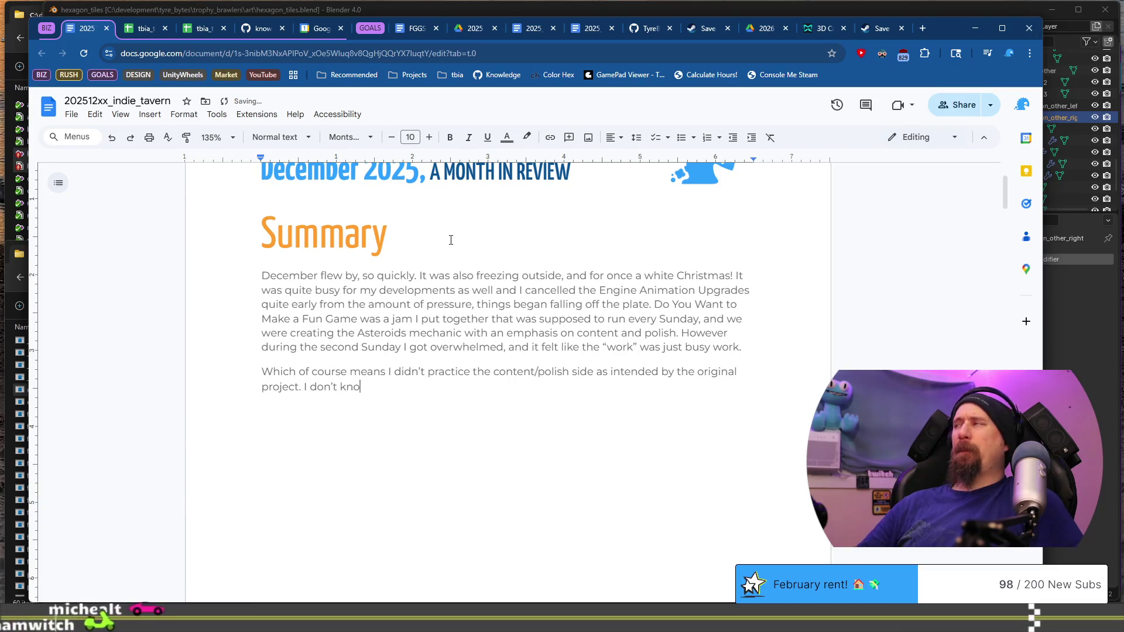
key("BackSpace")
key("BackSpace")
key("BackSpace")
type("Of")
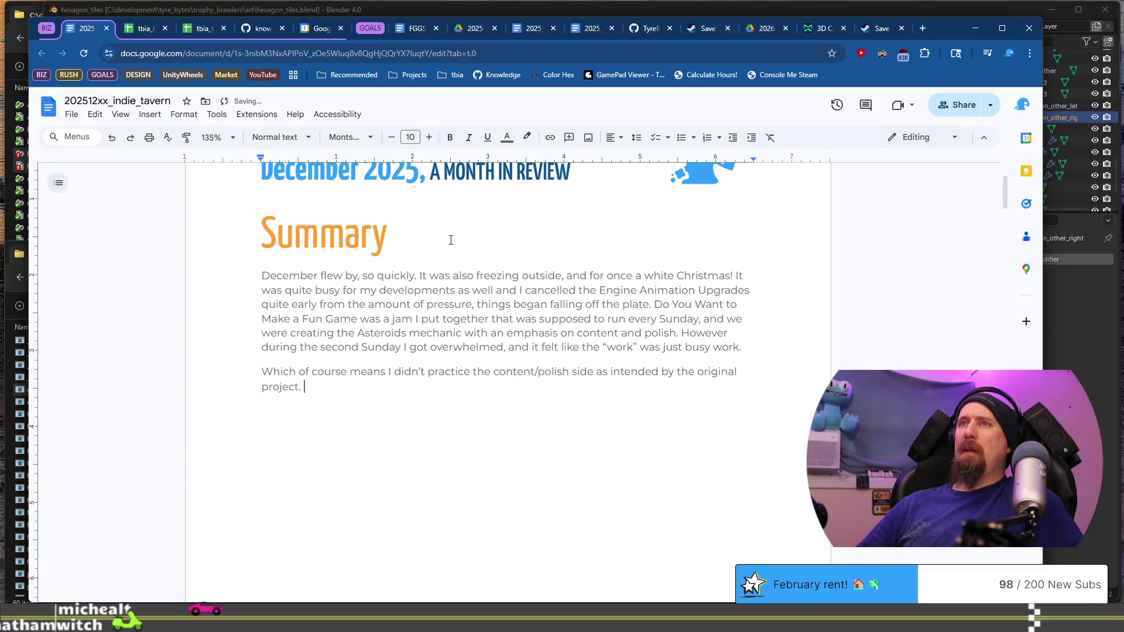
type(" course buil")
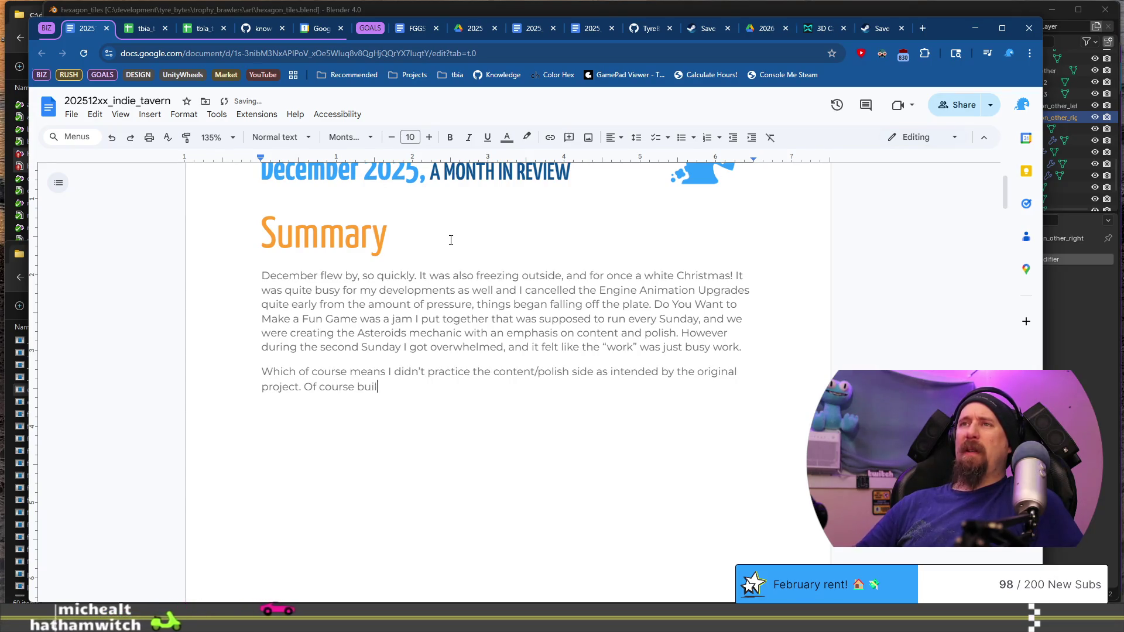
type("ding even a s")
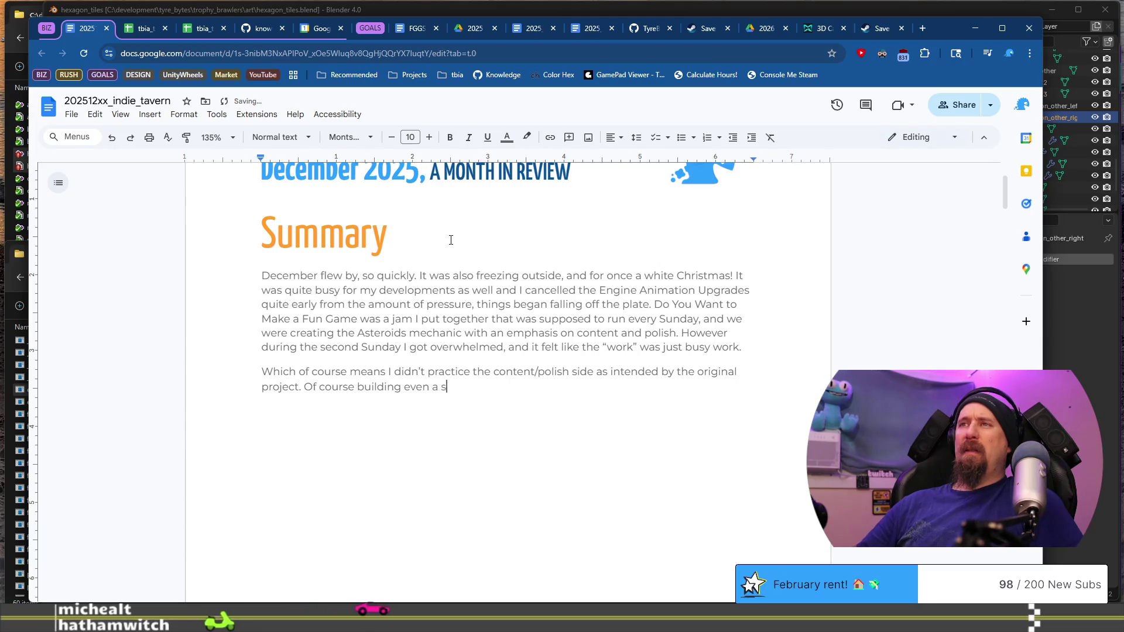
type("mall game is ")
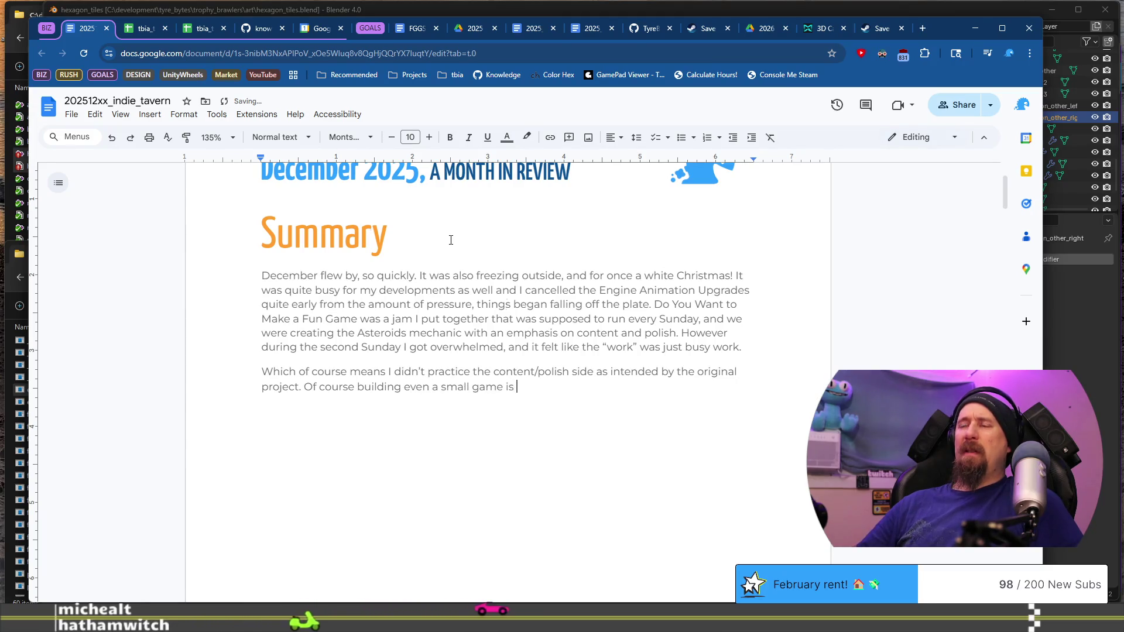
type("going to have “")
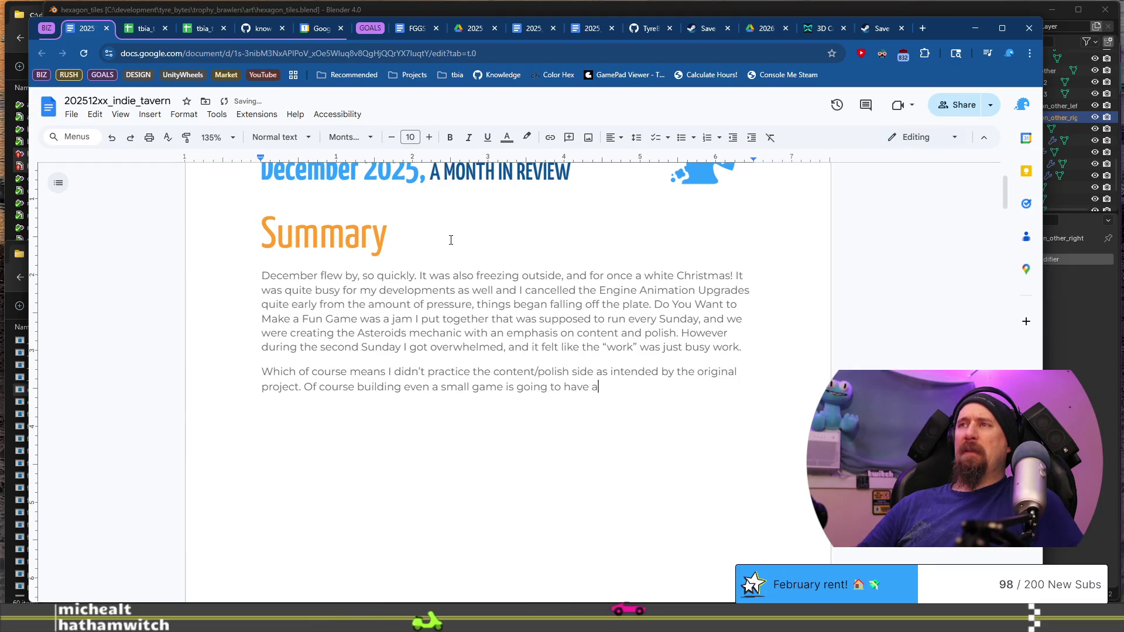
type("work” in")
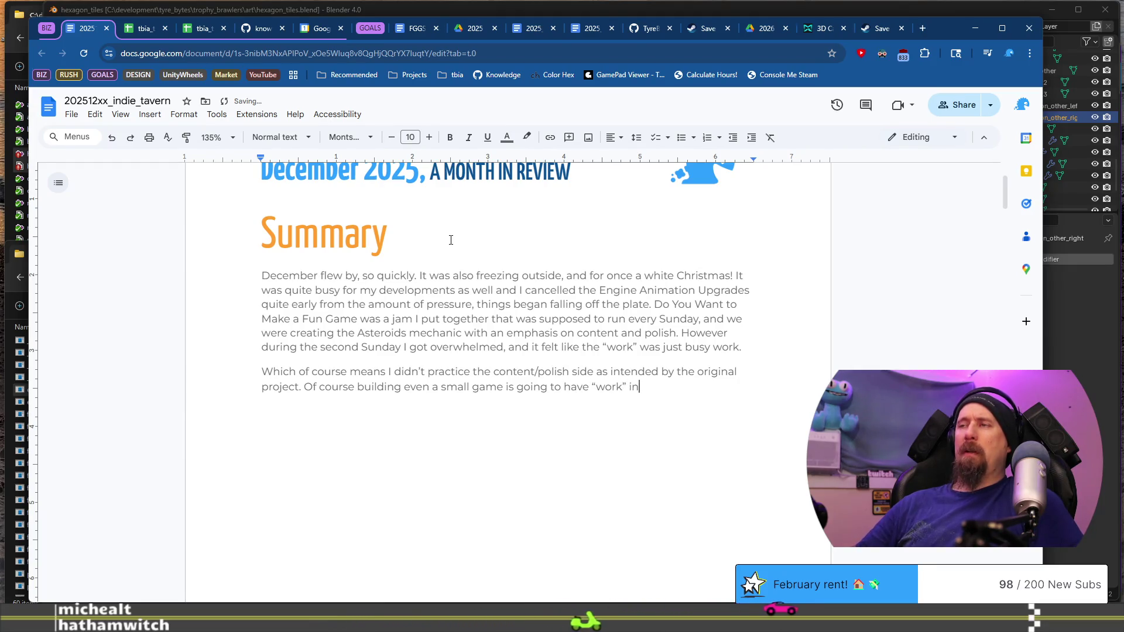
Continue the paragraph: any small game involves 'work' and 'effort', ROI felt low, 'And who knows if it was or wasn't.'.
key("BackSpace")
key("BackSpace")
type("and ")
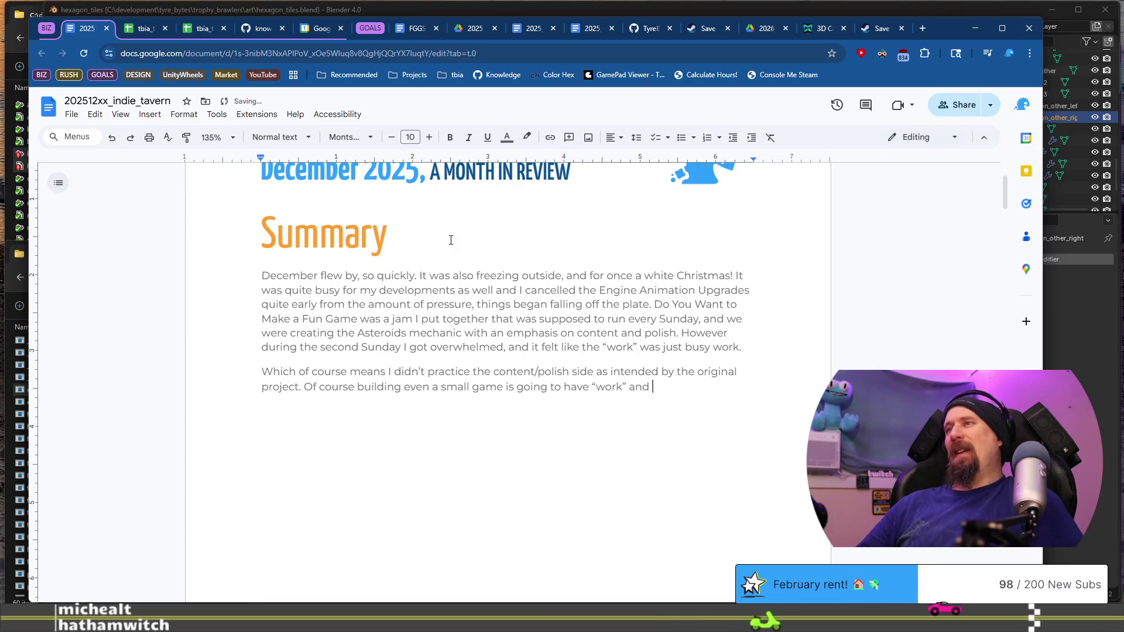
type("“effort” inv")
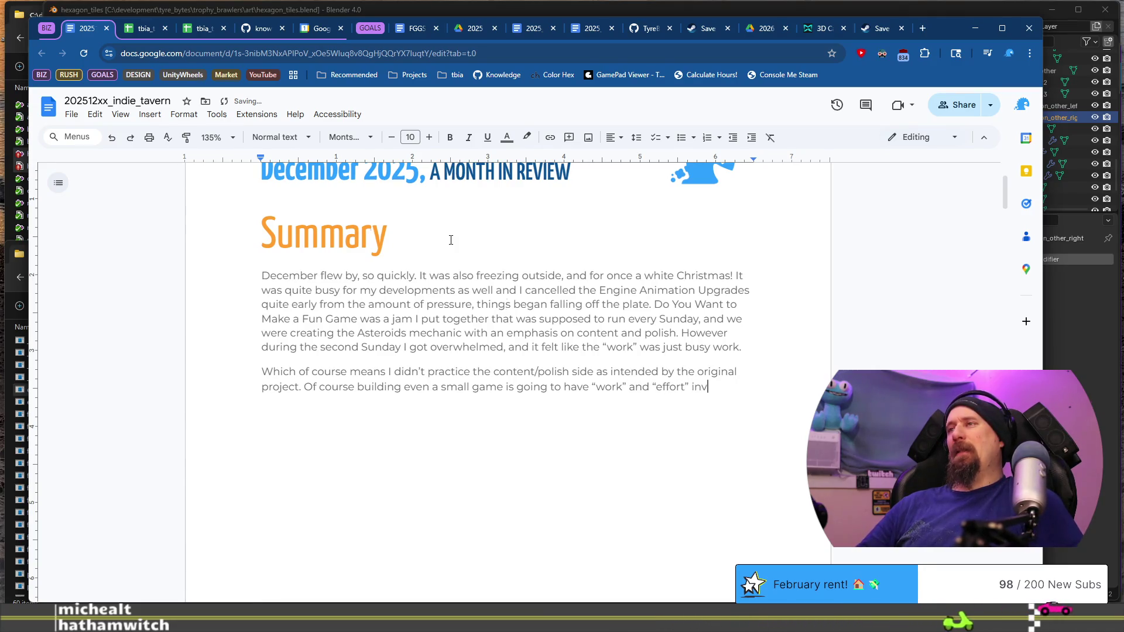
type("olved, but ")
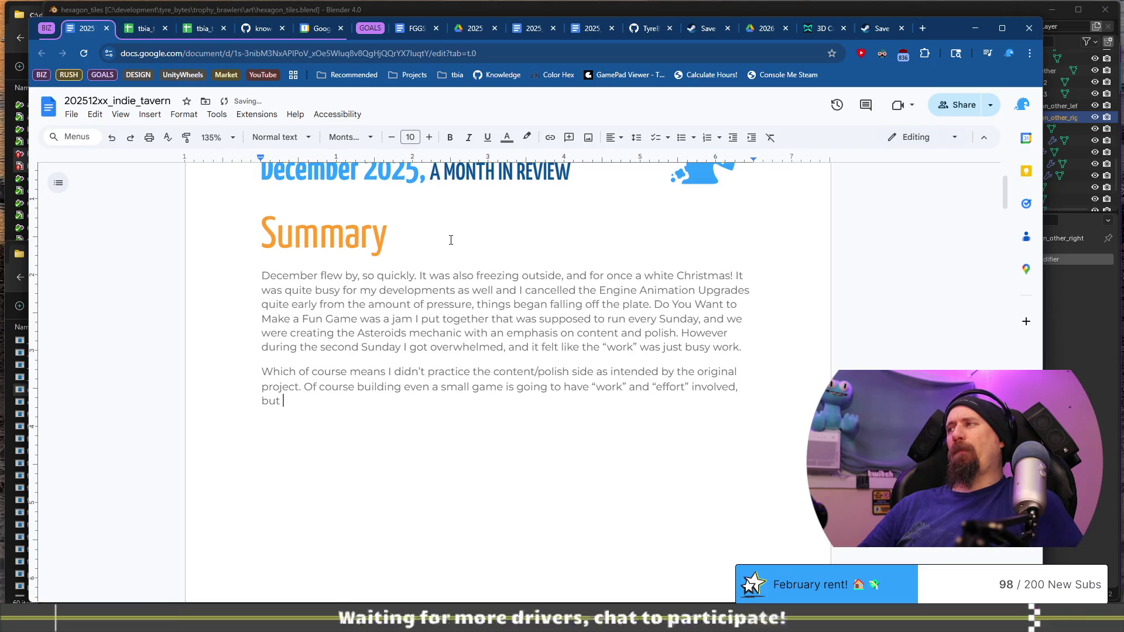
type("som")
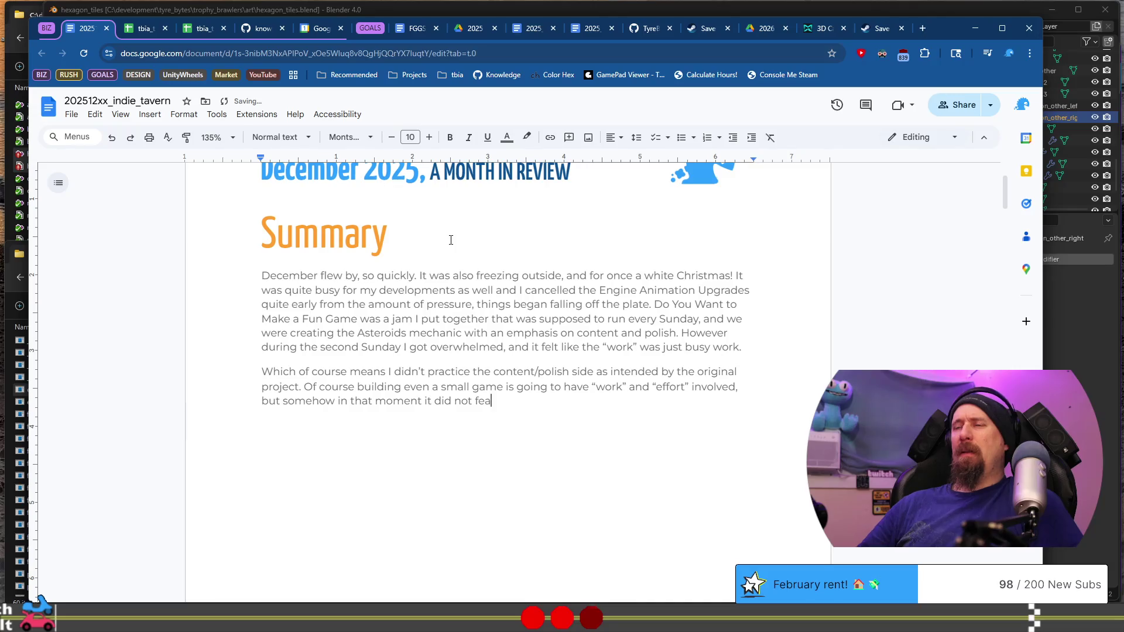
type("l worth p")
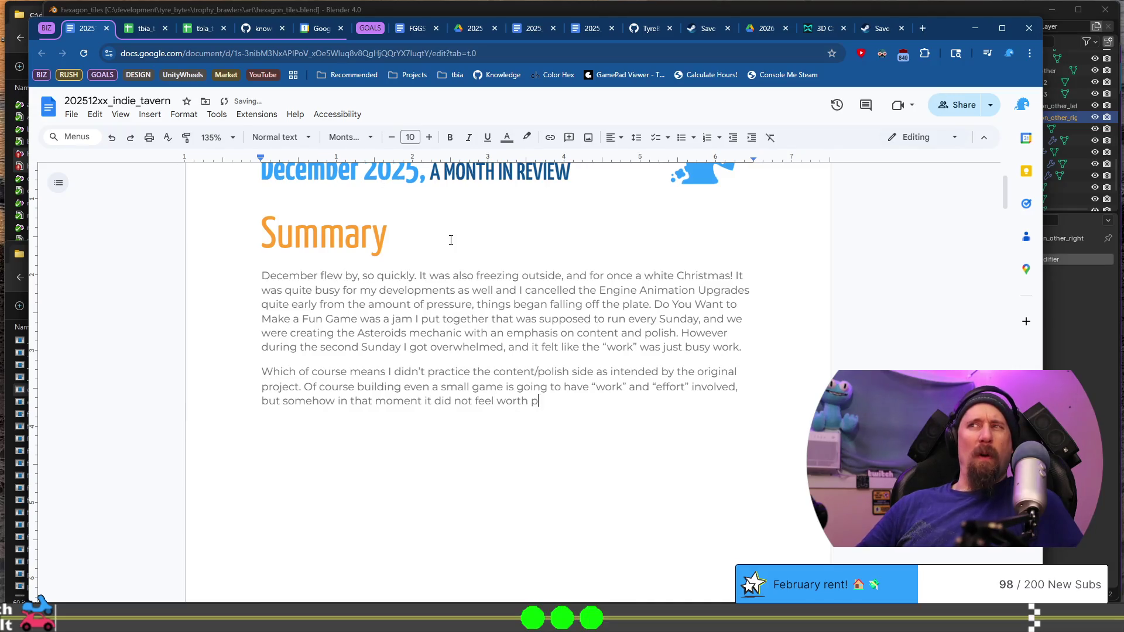
type("utting ")
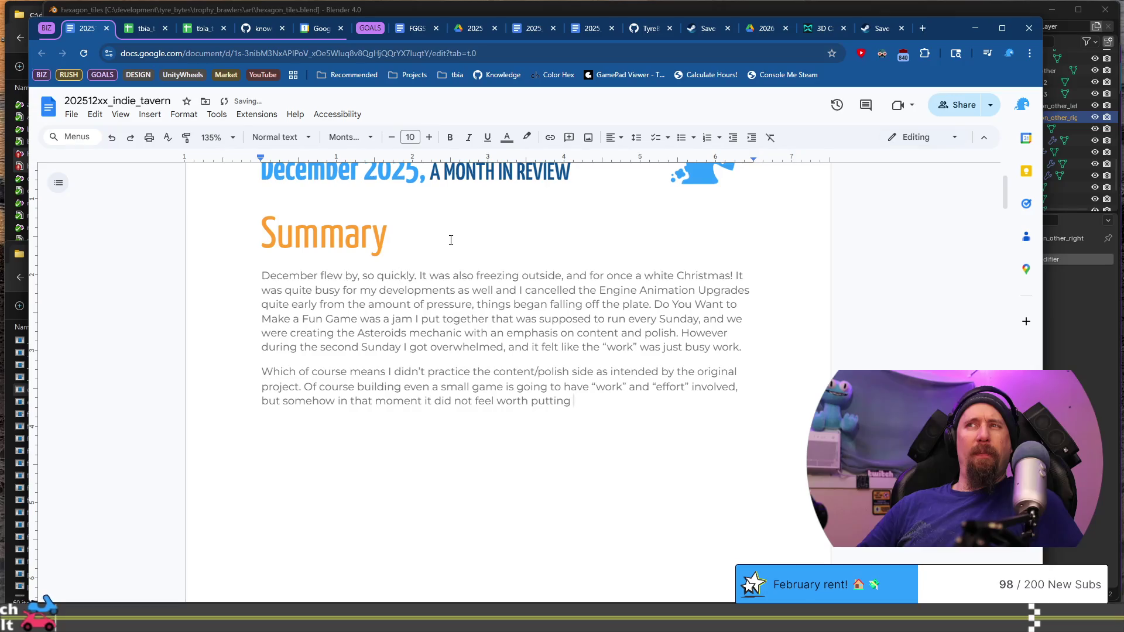
type("the t")
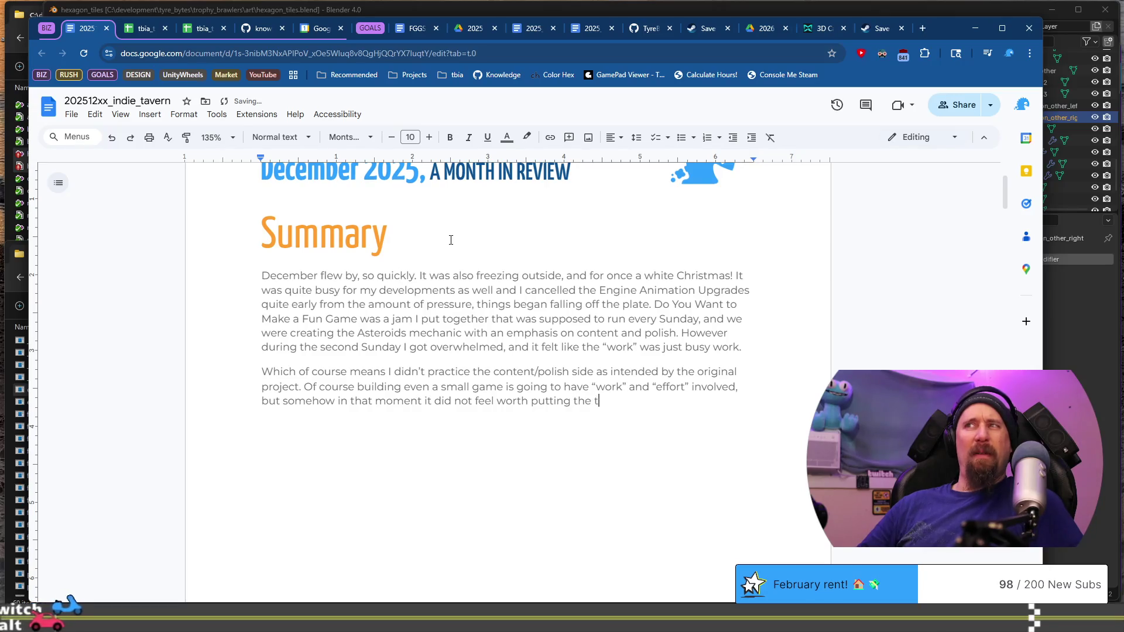
type("ime in.")
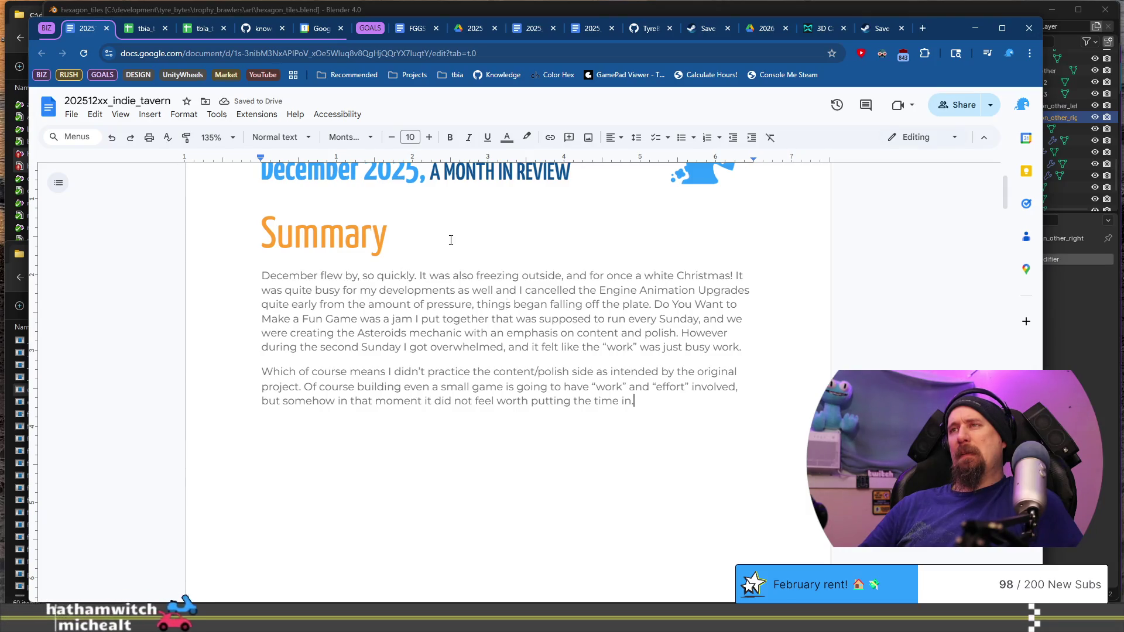
key("BackSpace")
type(", ROI ")
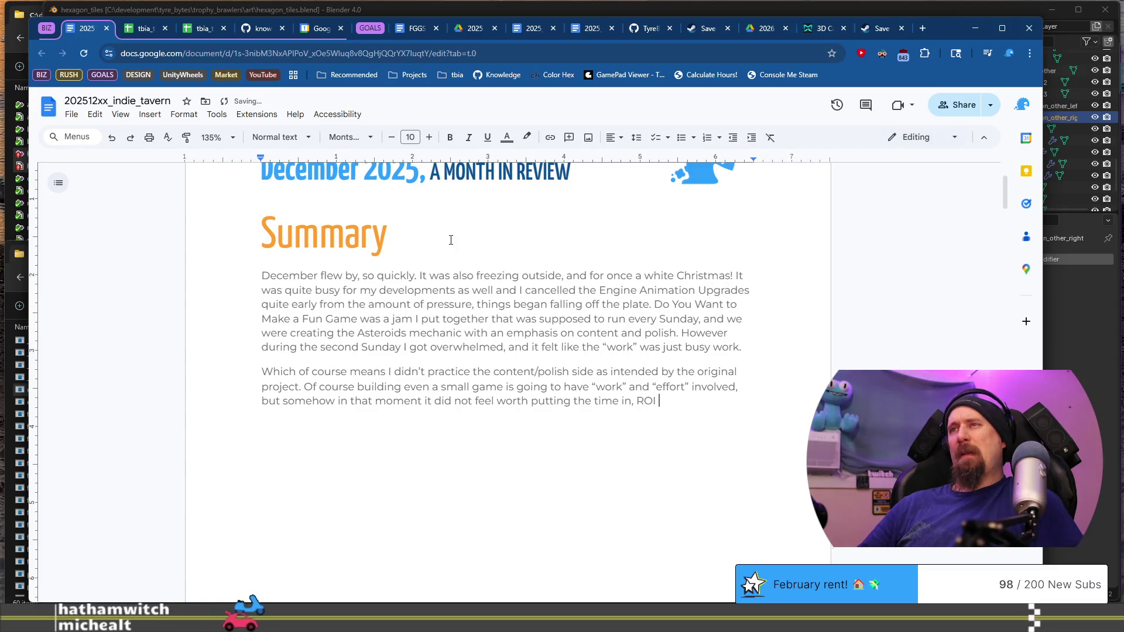
type("felt low.")
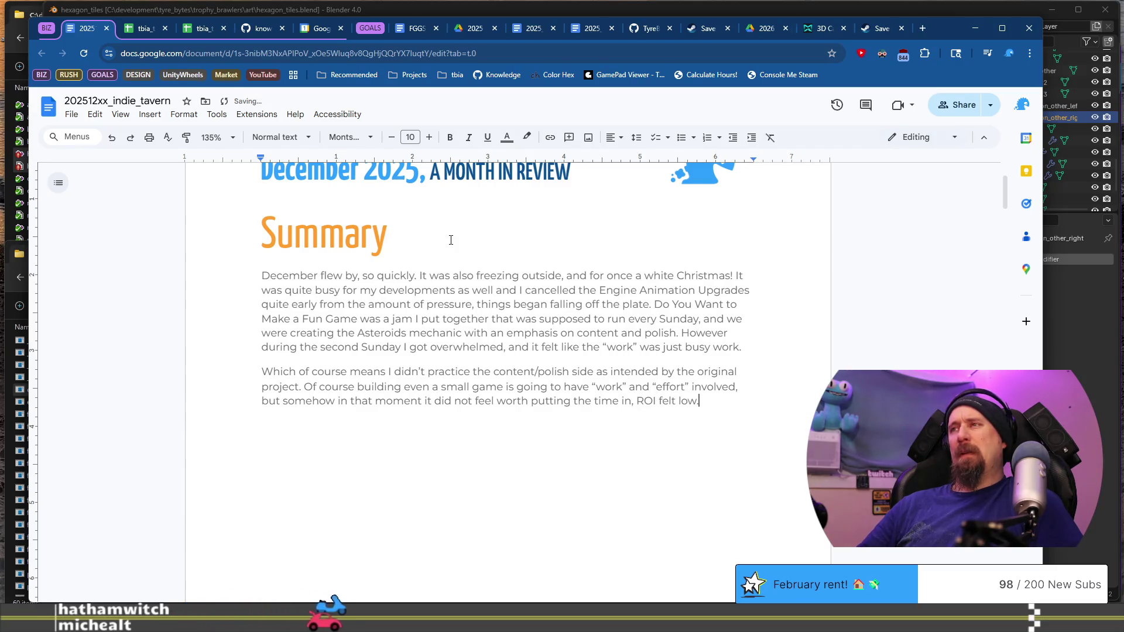
type(" And who knows w")
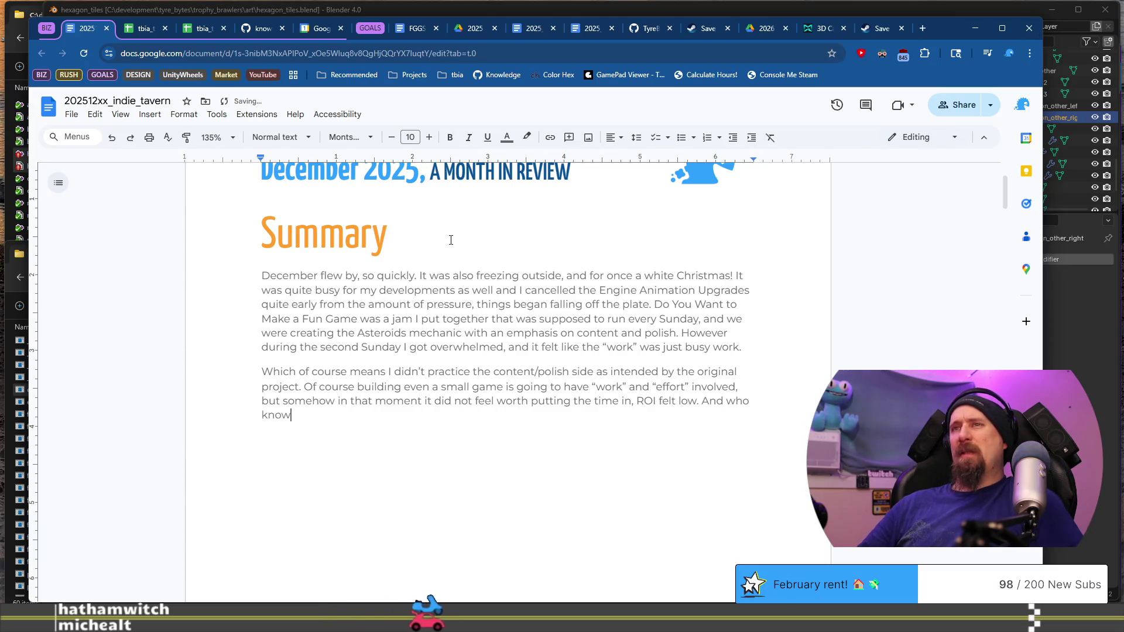
key("BackSpace")
key("BackSpace")
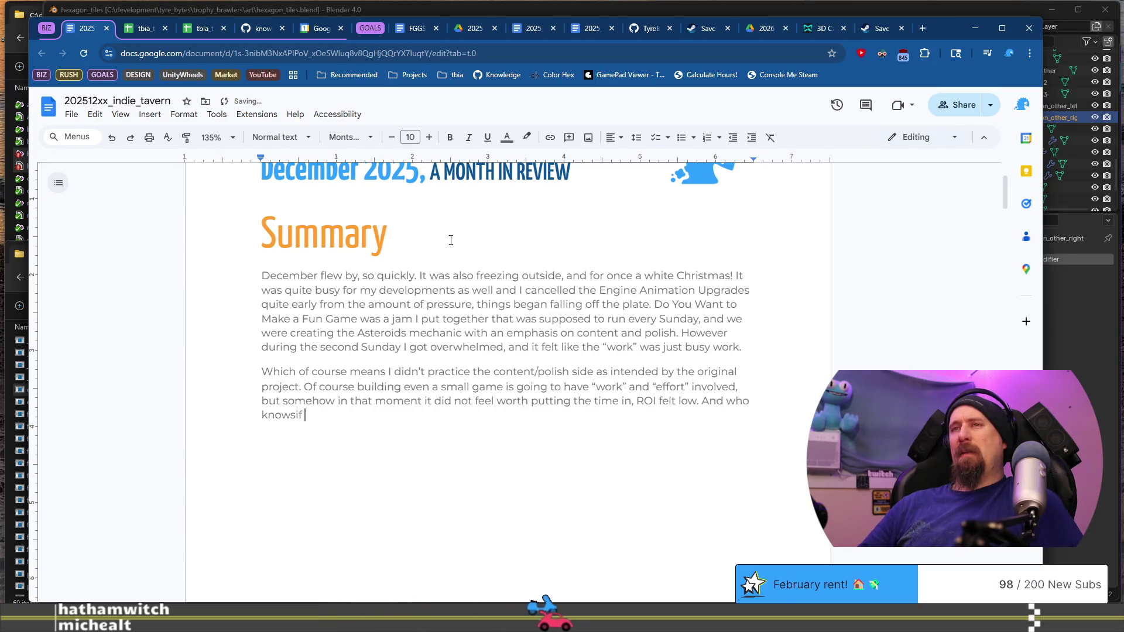
type("if ")
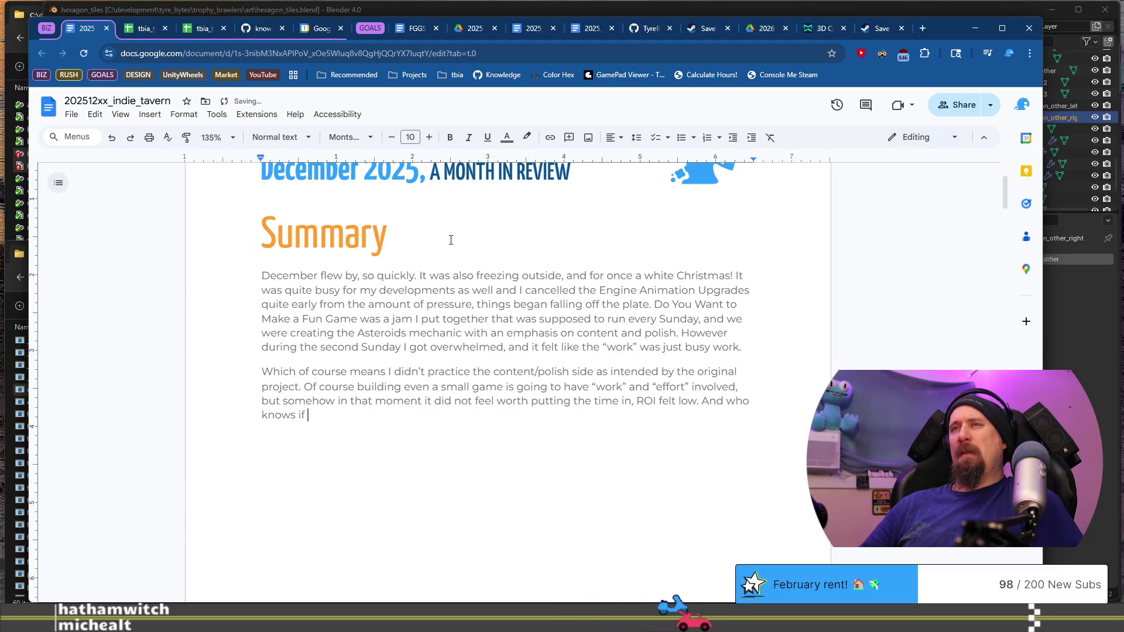
type("it was or wasn")
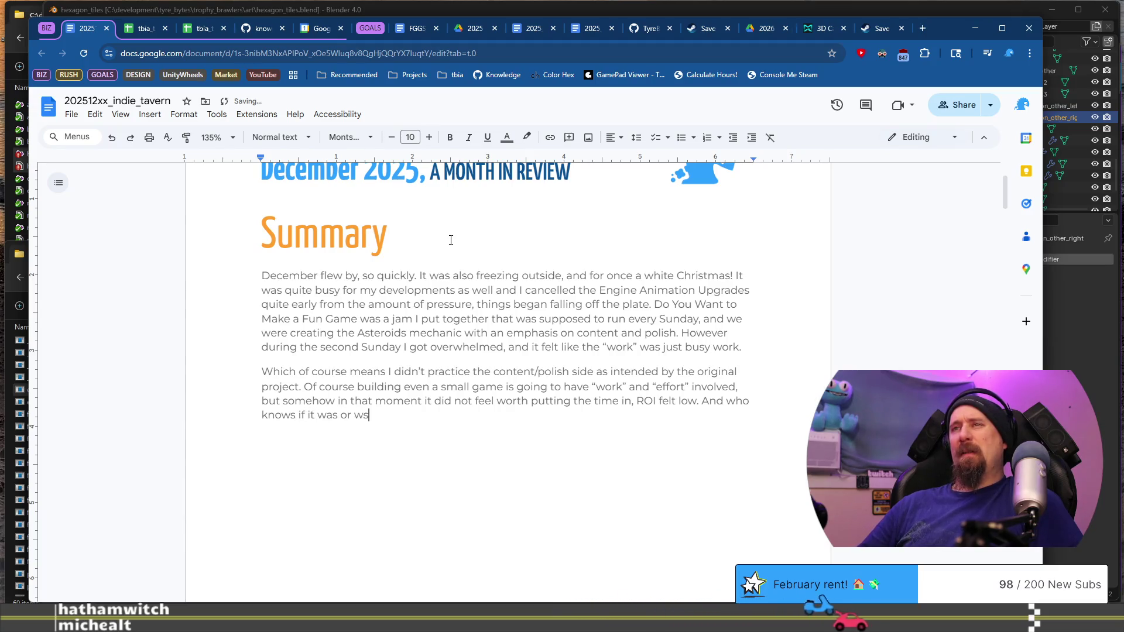
type("'t.")
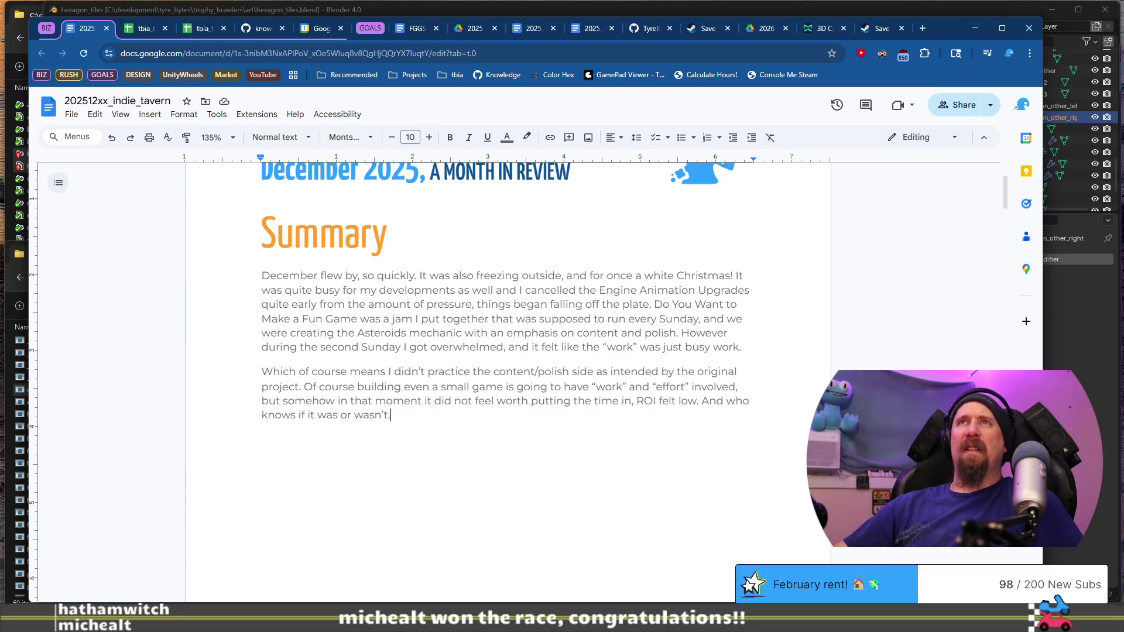
left_click(147, 28)
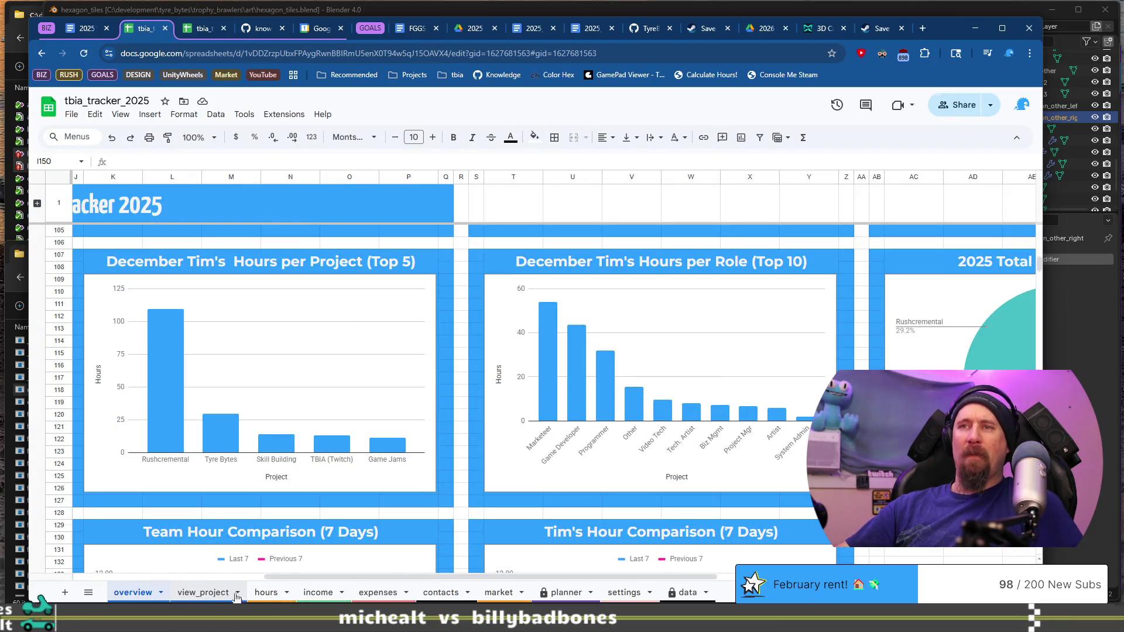
left_click(267, 592)
scroll(259, 371, "up", 15)
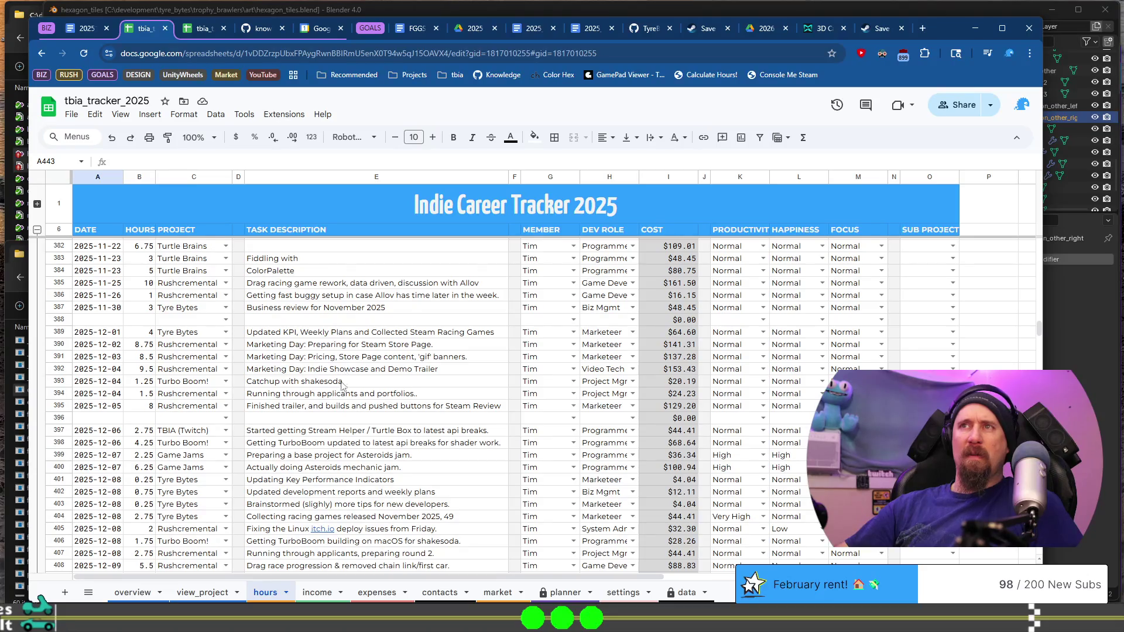
scroll(343, 384, "down", 2)
left_click(320, 398)
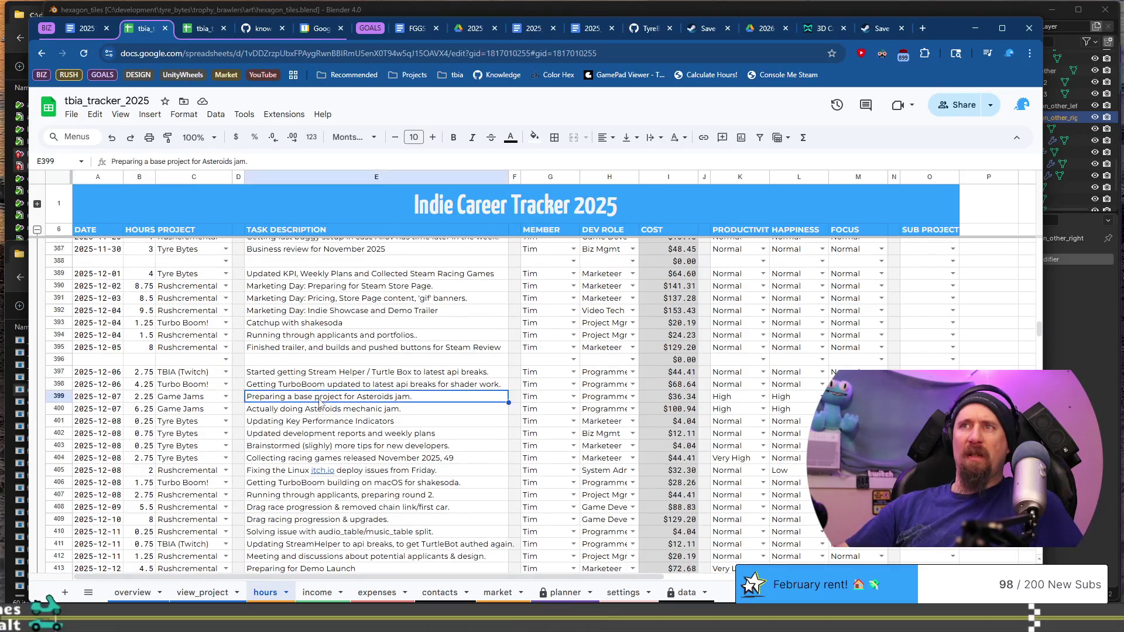
left_click(318, 409)
scroll(317, 426, "down", 1)
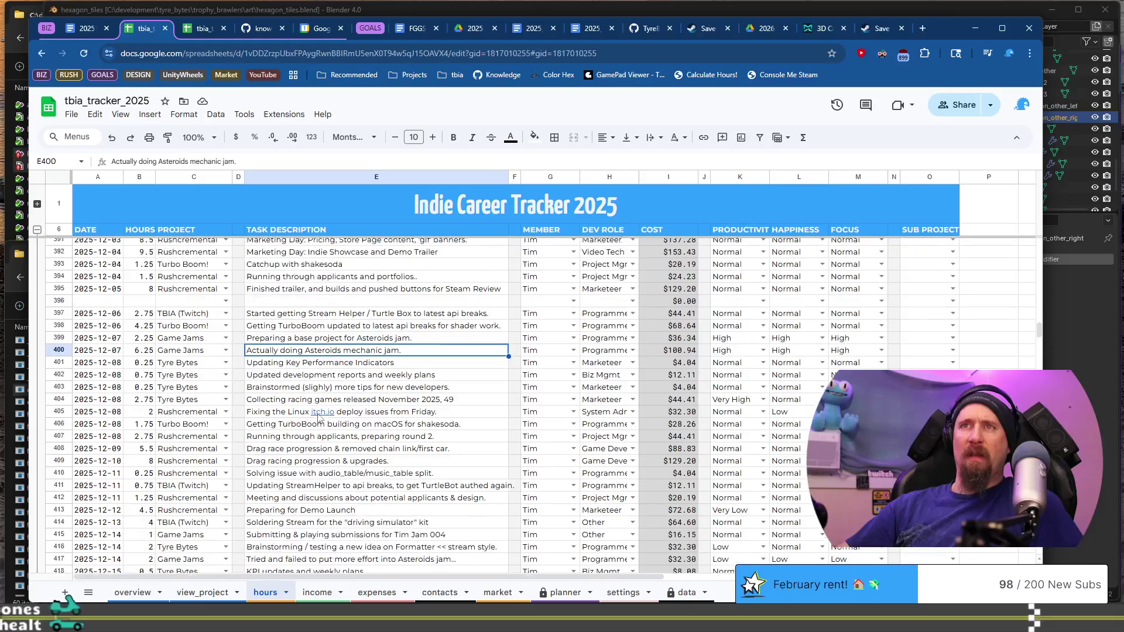
scroll(123, 415, "down", 4)
left_click(357, 418)
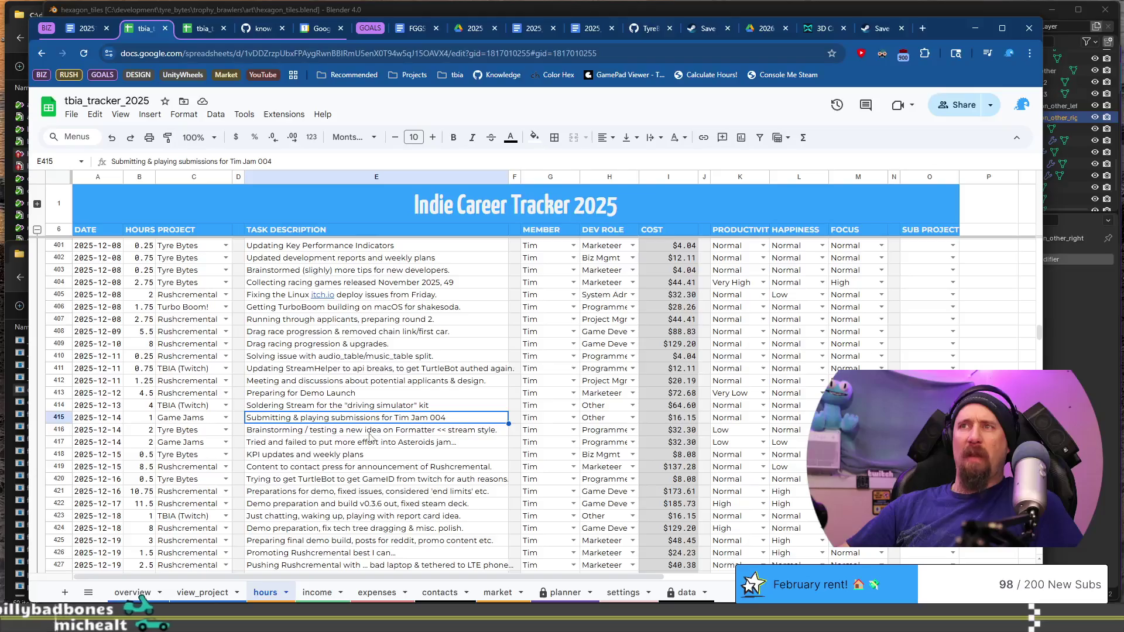
left_click(369, 434)
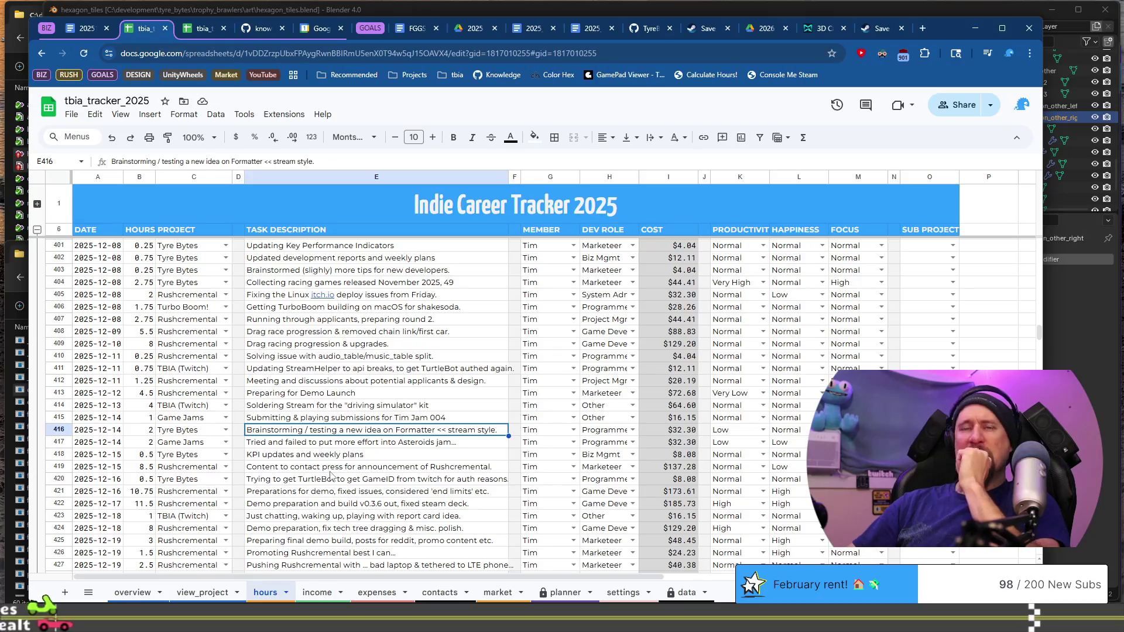
scroll(331, 475, "down", 1)
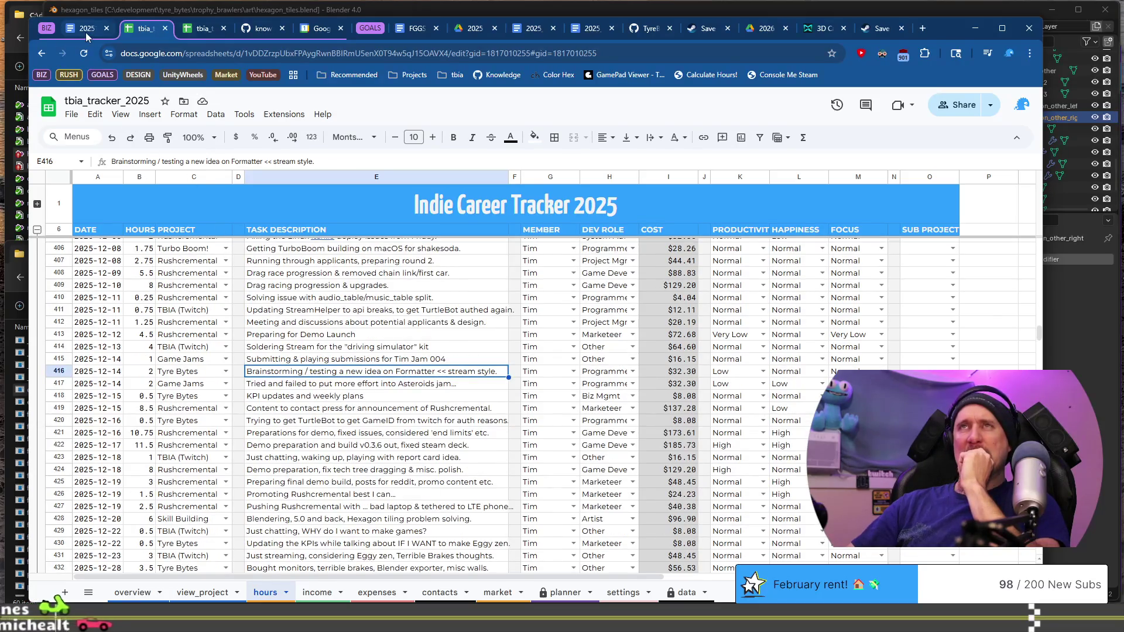
mouse_move(86, 34)
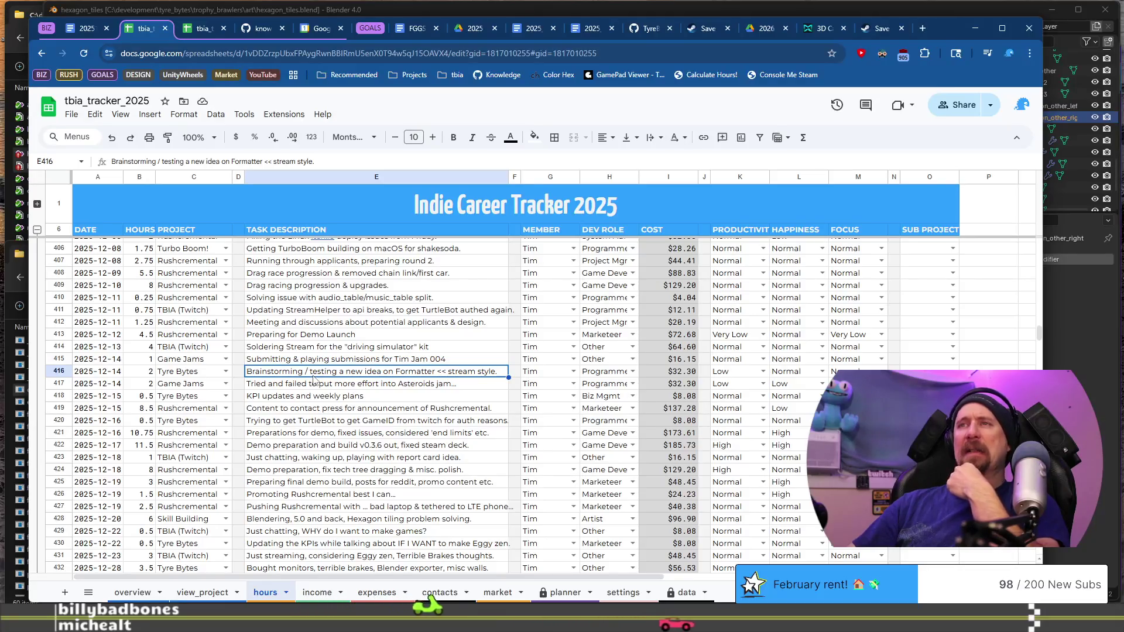
Return to the 202512xx_indie_tavern report and add an empty paragraph after the second Summary paragraph.
key("ctrl+shift+Tab")
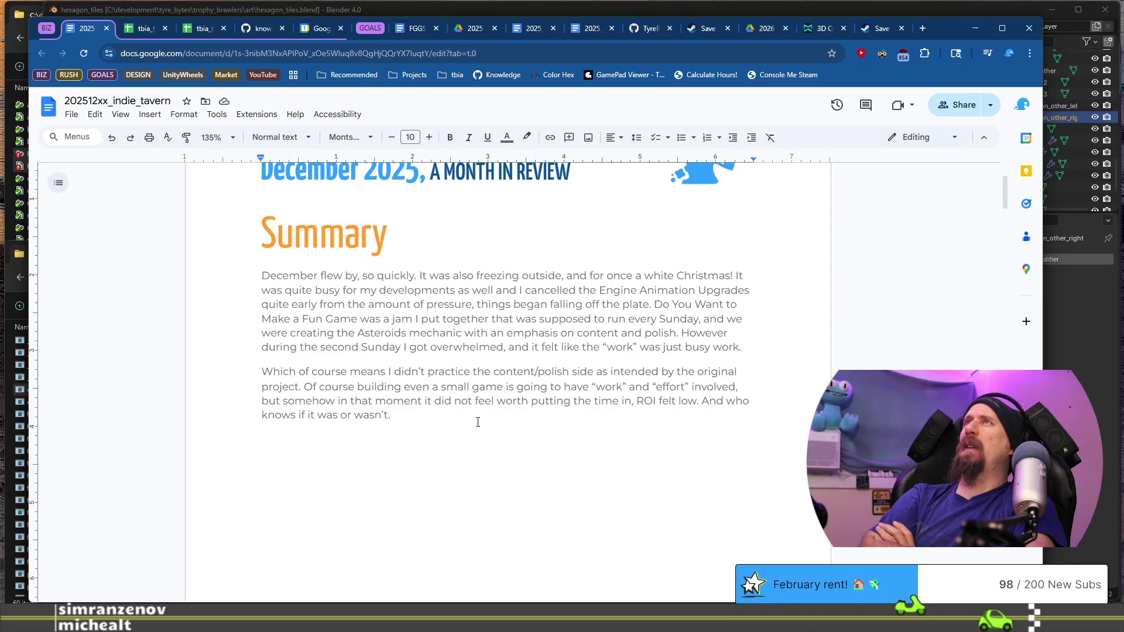
key("Return")
key("Return")
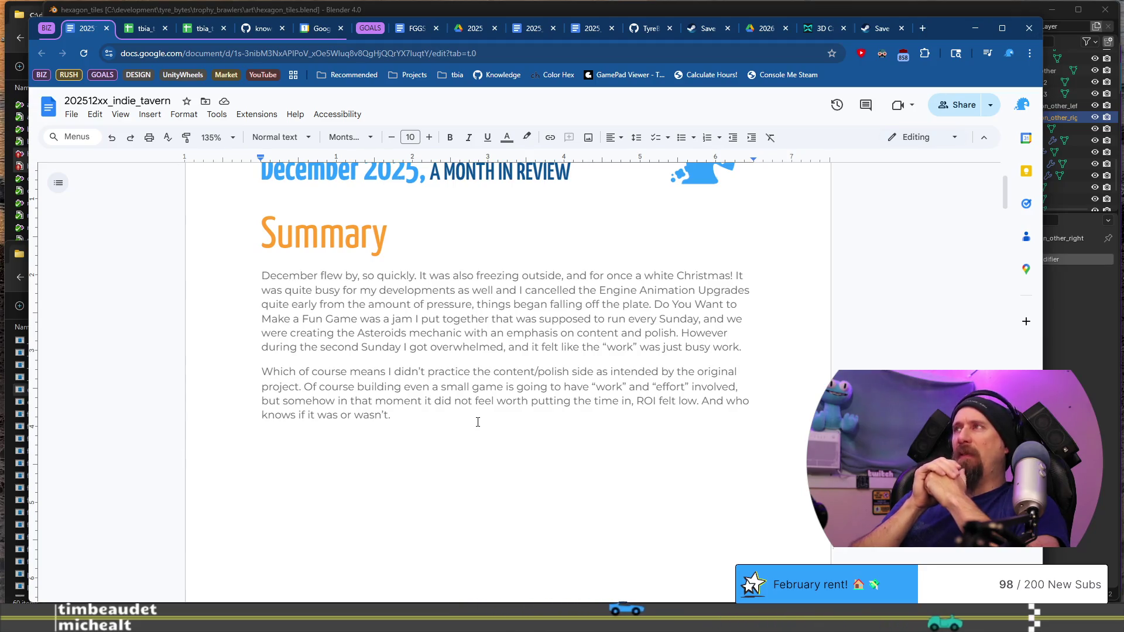
key("Return")
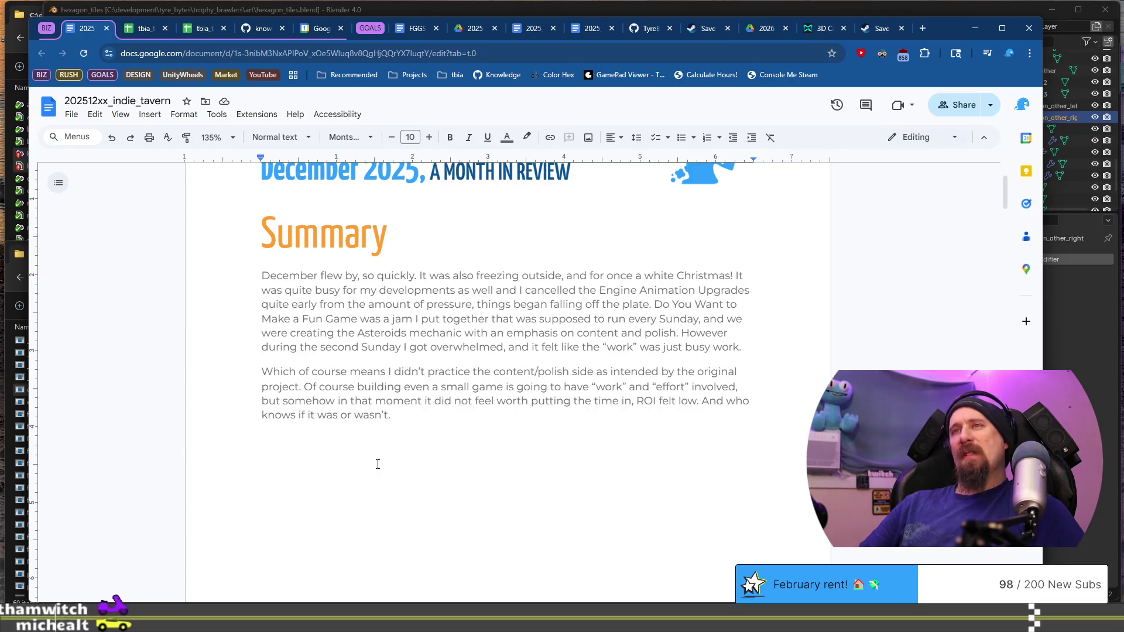
Write the third paragraph: Rushcremental content progress was slow, art going well, racing mode prep glacial.
type("Rushc")
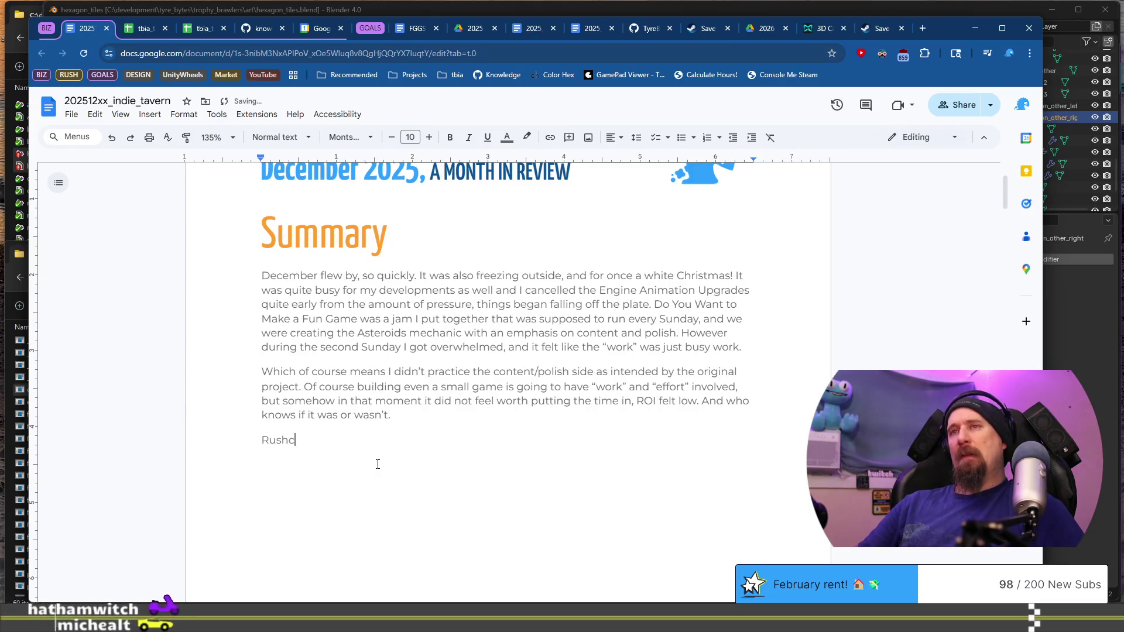
type("remental prog")
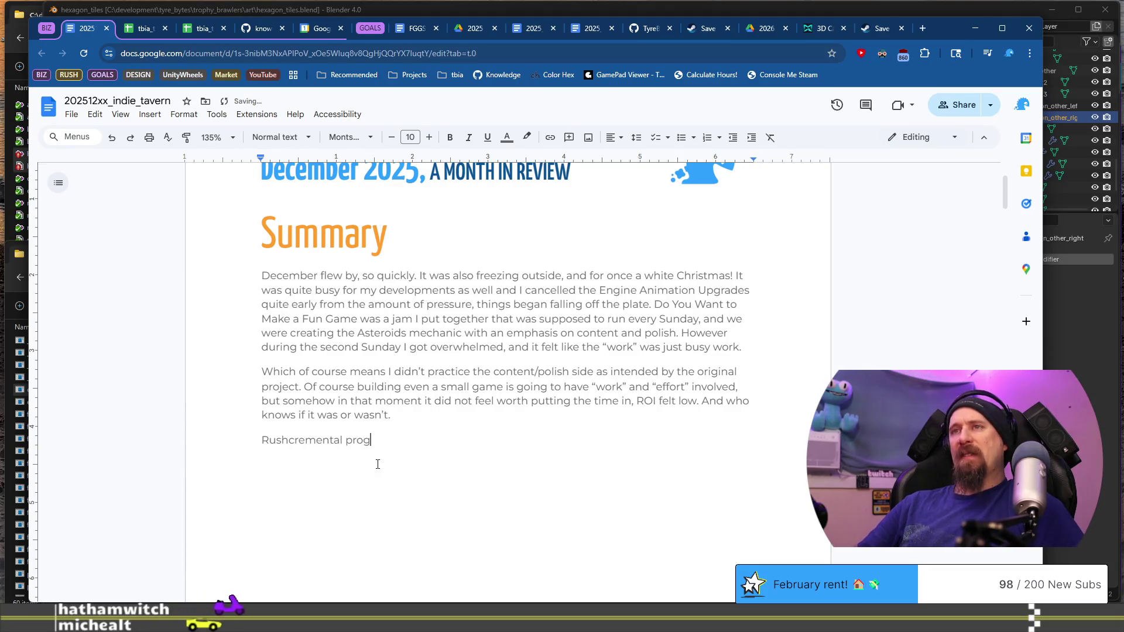
type("ress was a ")
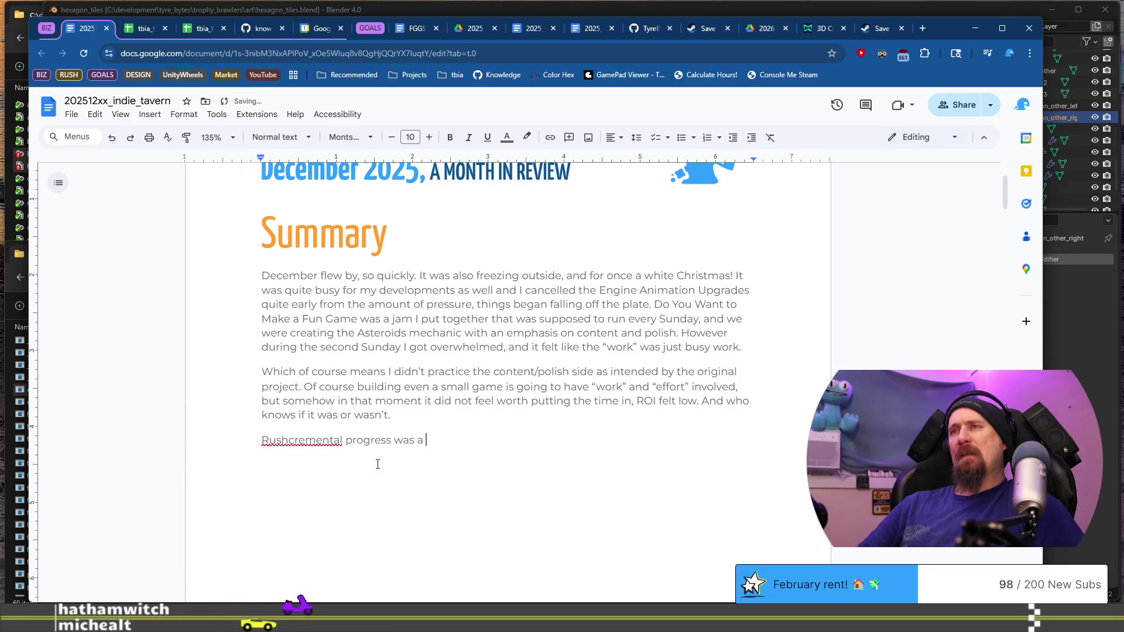
type("little slower ")
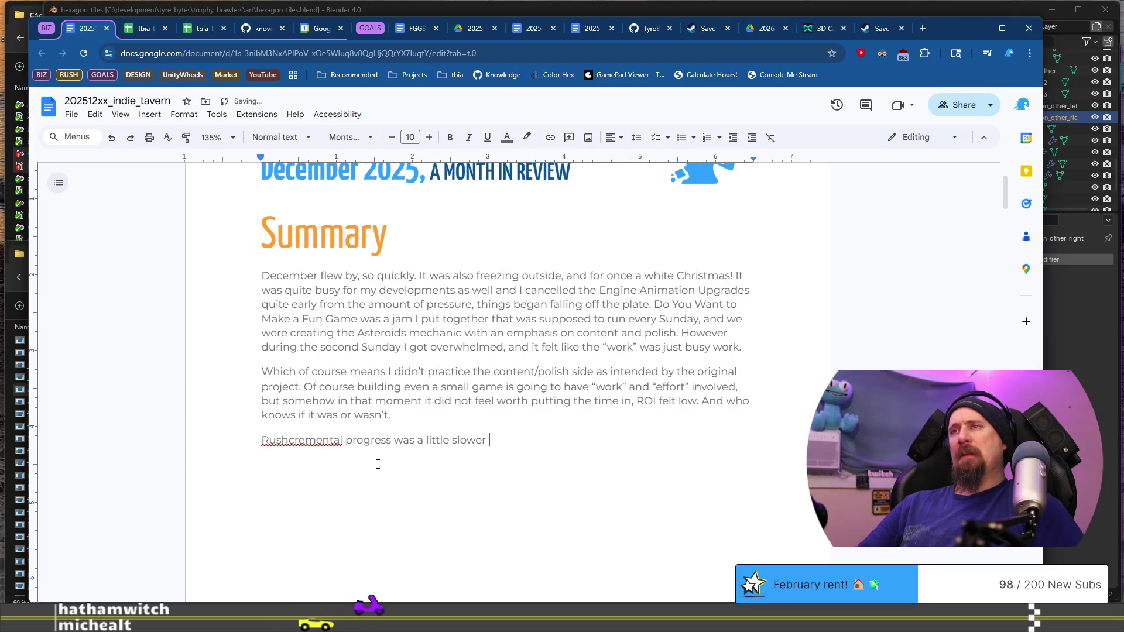
type("than I wanted w")
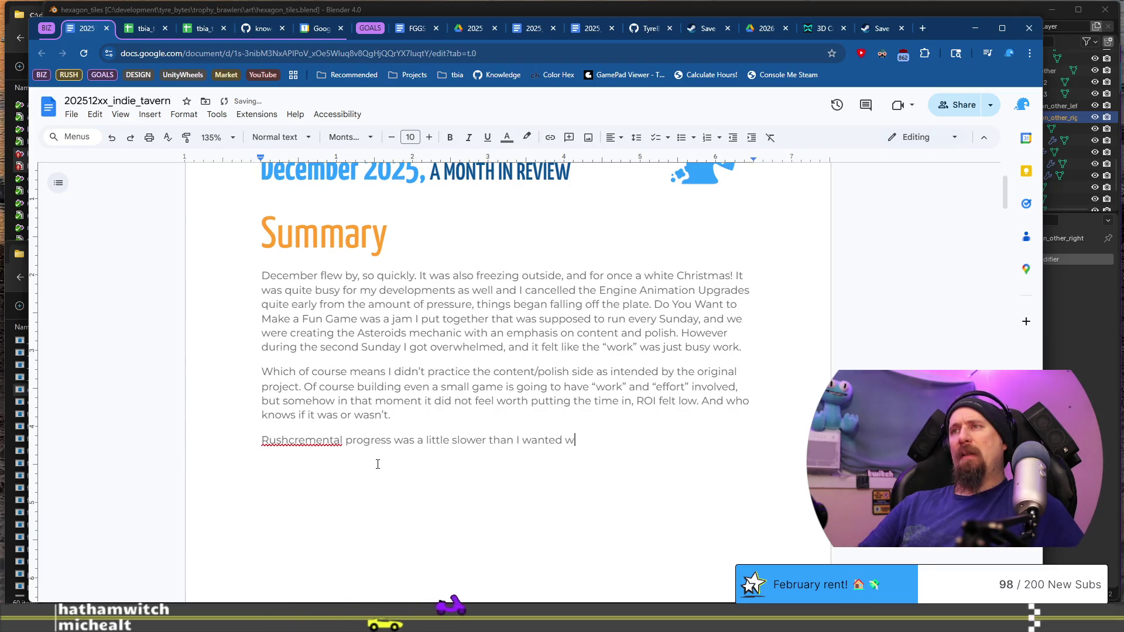
type("ith the actual game")
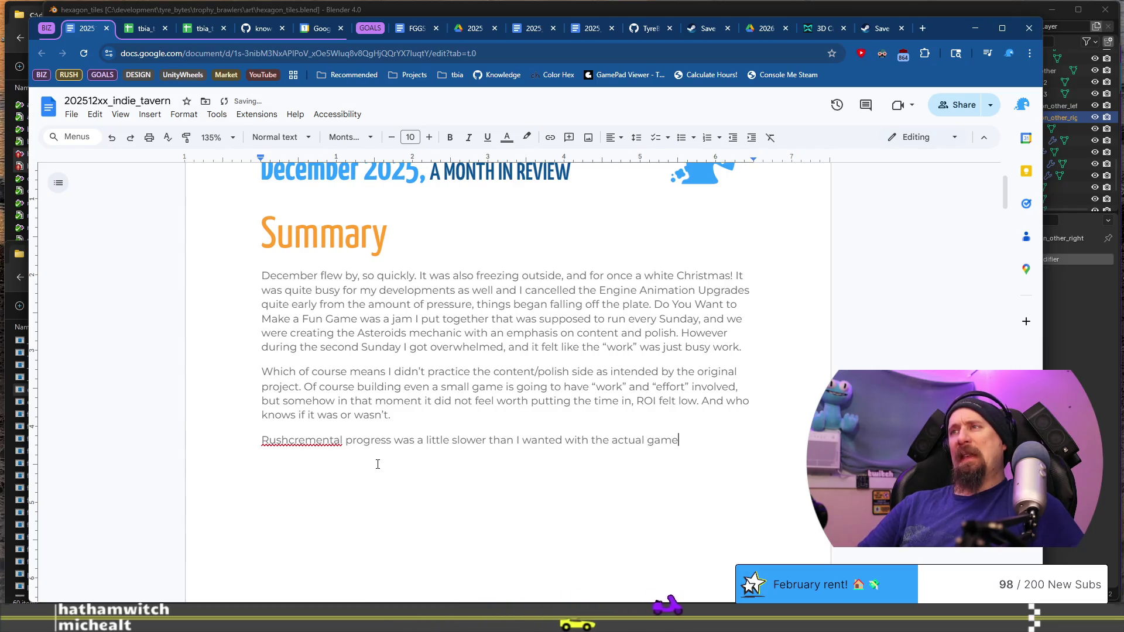
type(" content")
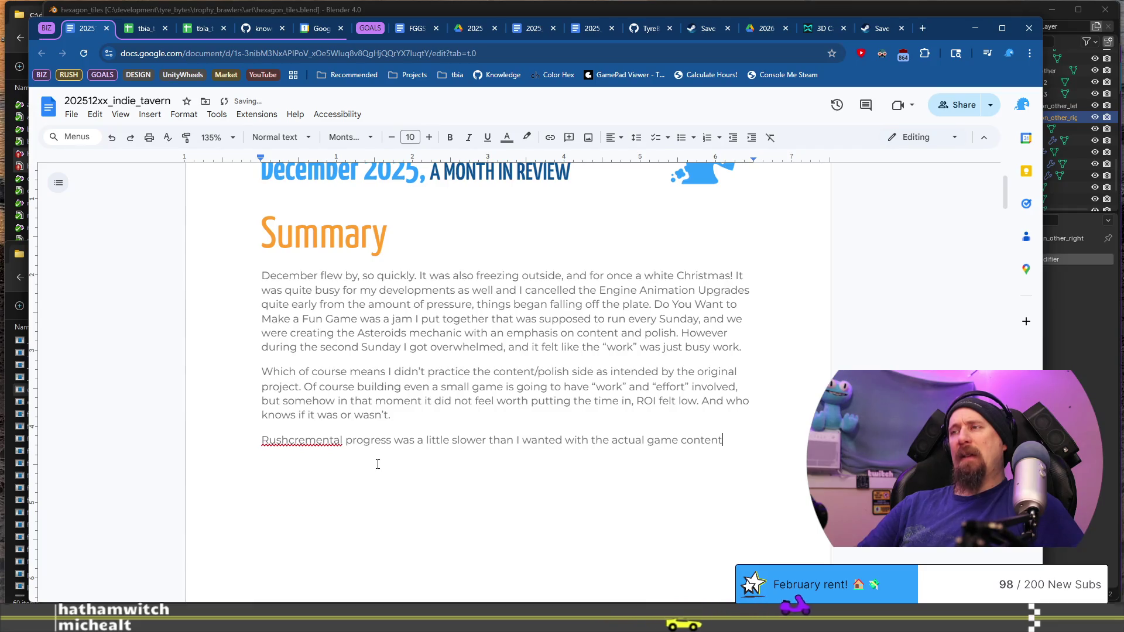
type("; a")
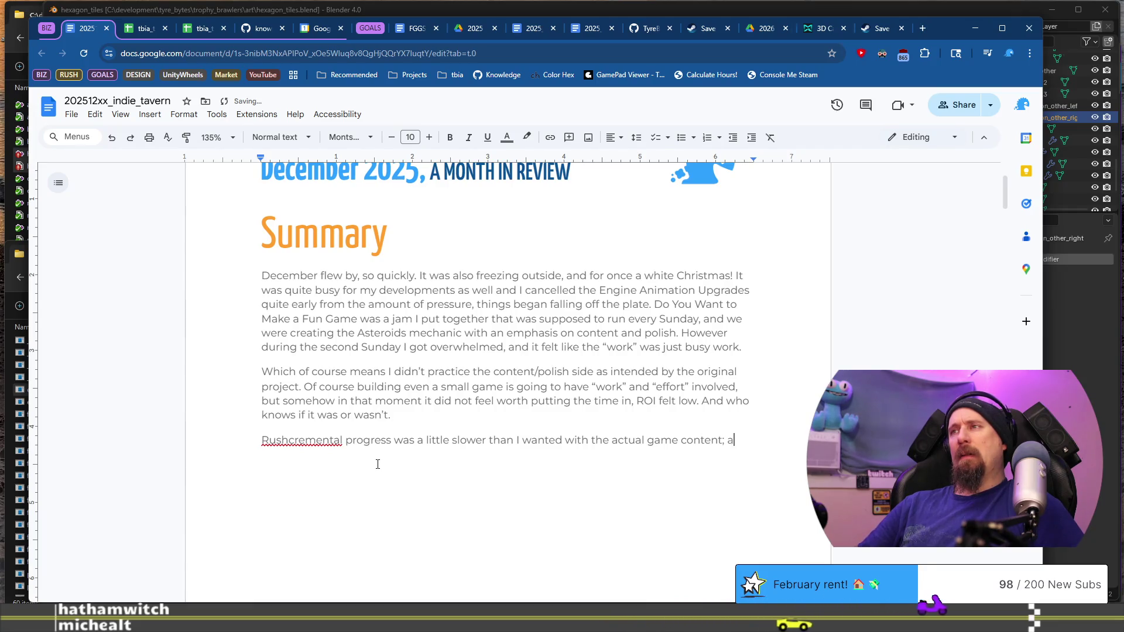
type("rt side ")
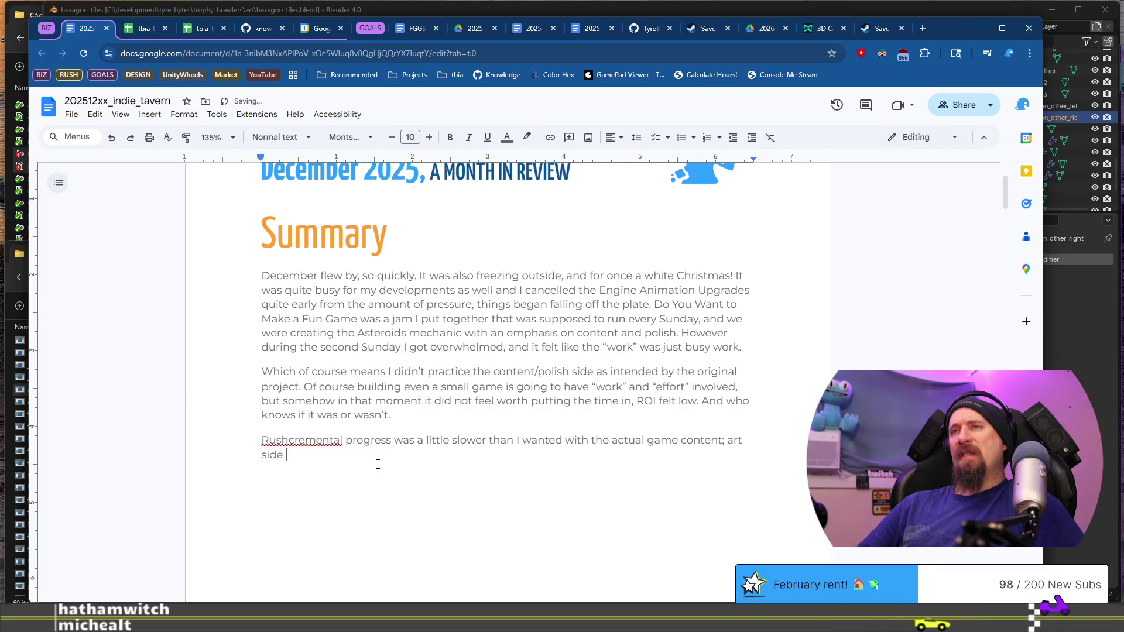
type("is going f")
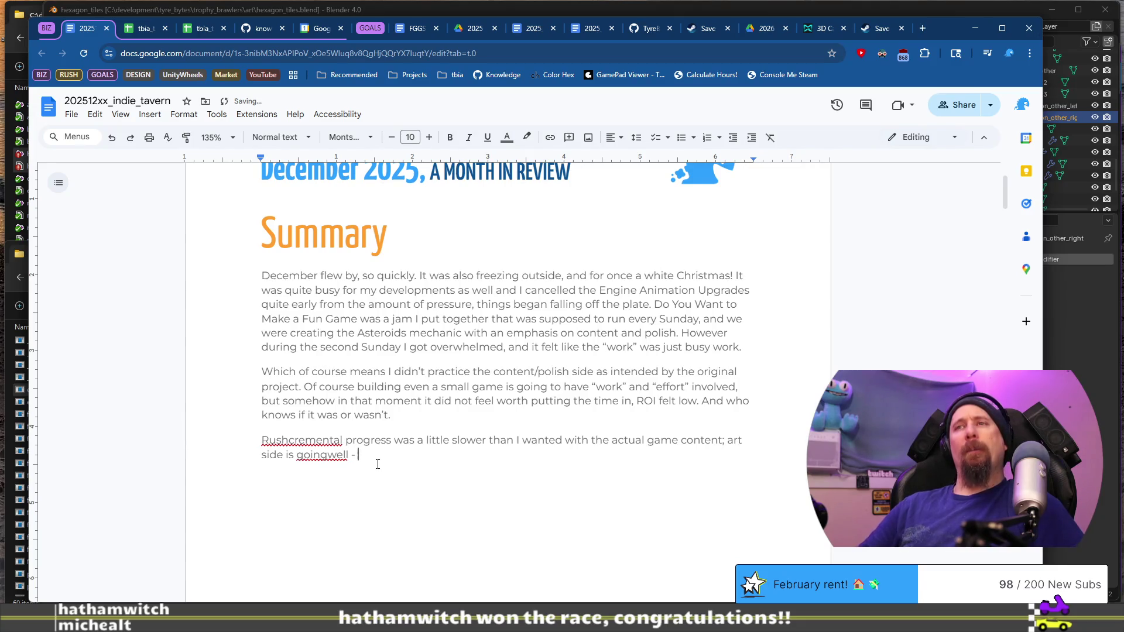
key("Left")
key("Left")
key("Left")
type("ra")
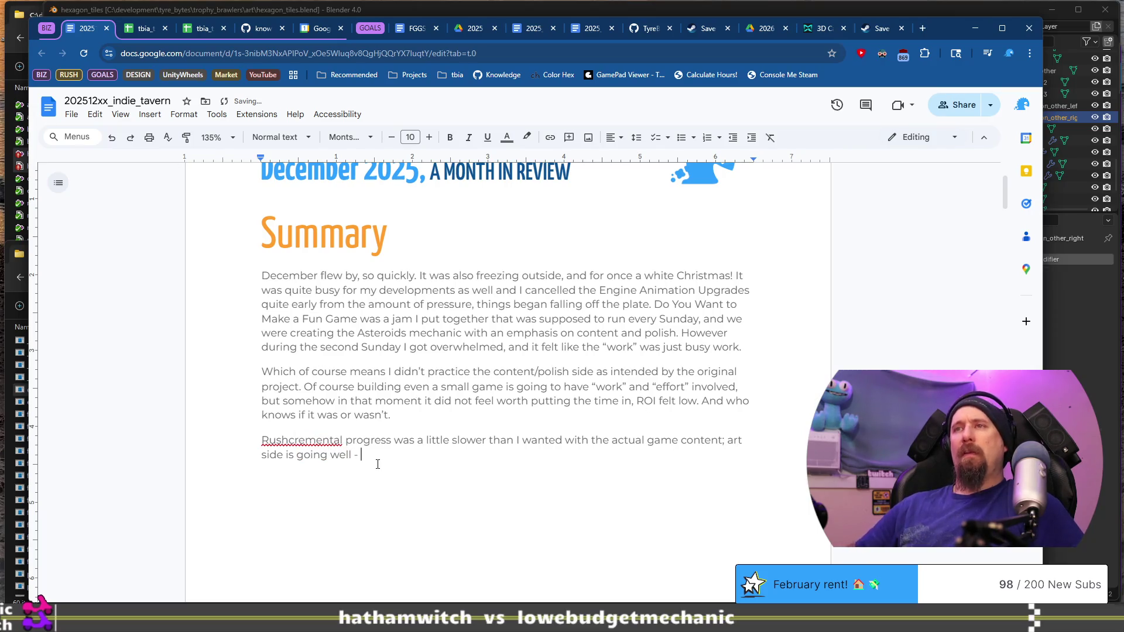
type("cing mode")
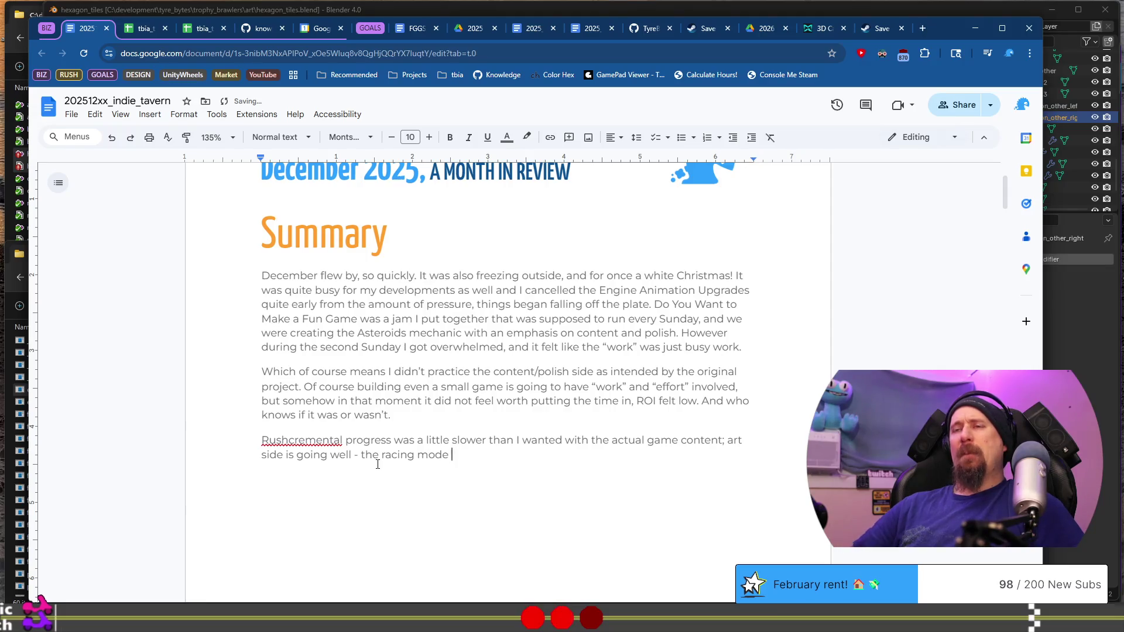
key("BackSpace")
key("BackSpace")
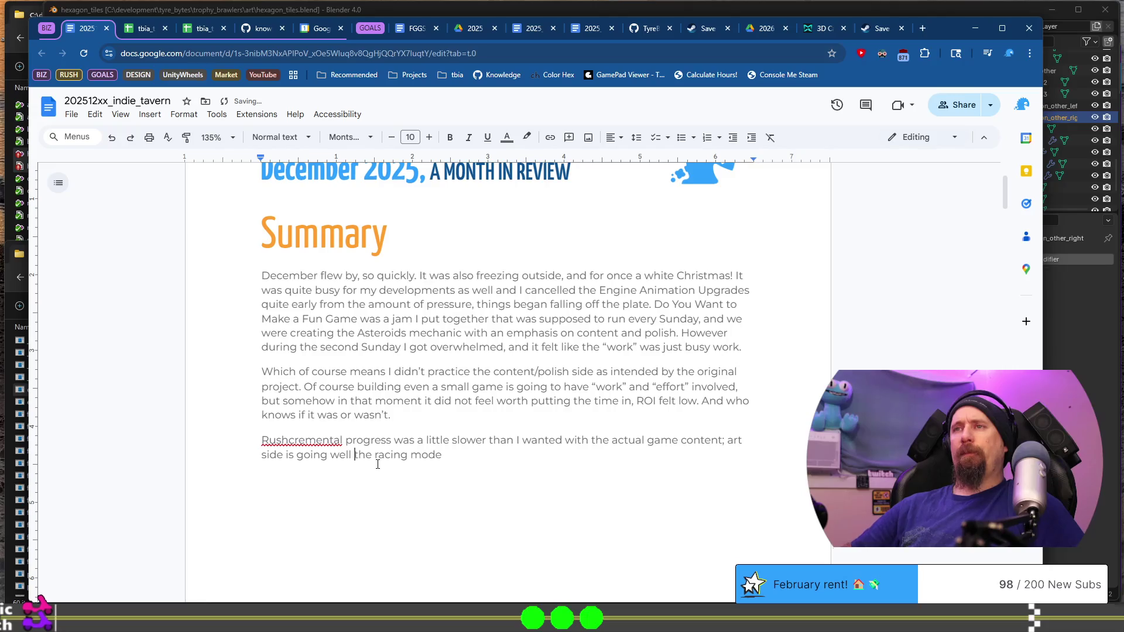
type("but")
type(". ")
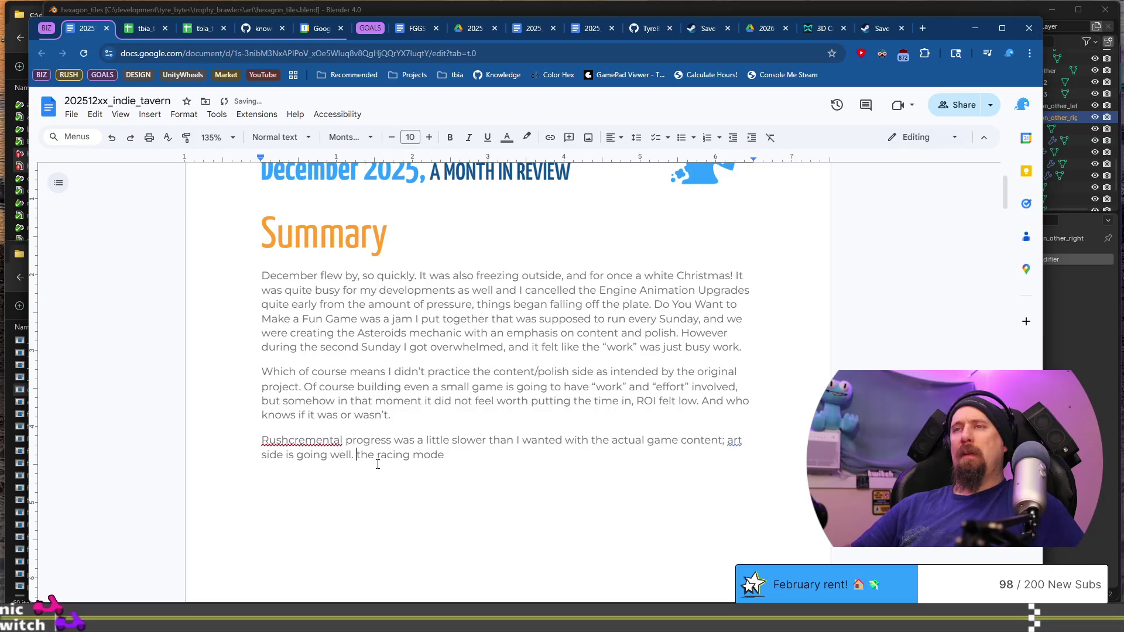
type("Preparing ")
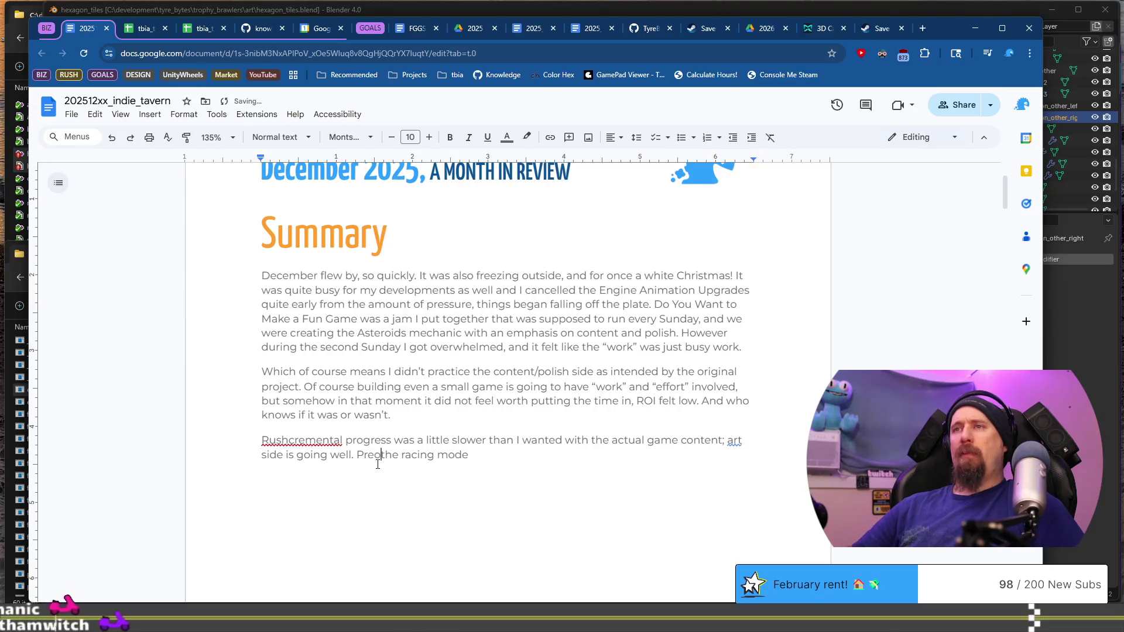
type(" for the r")
type("demo was ")
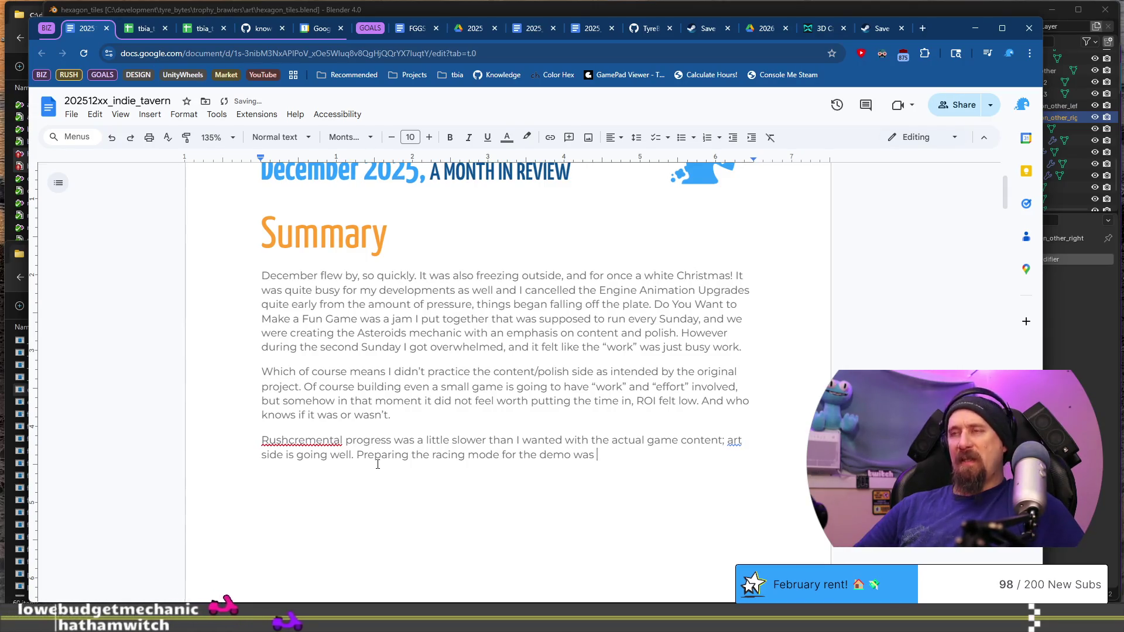
type("glacial,")
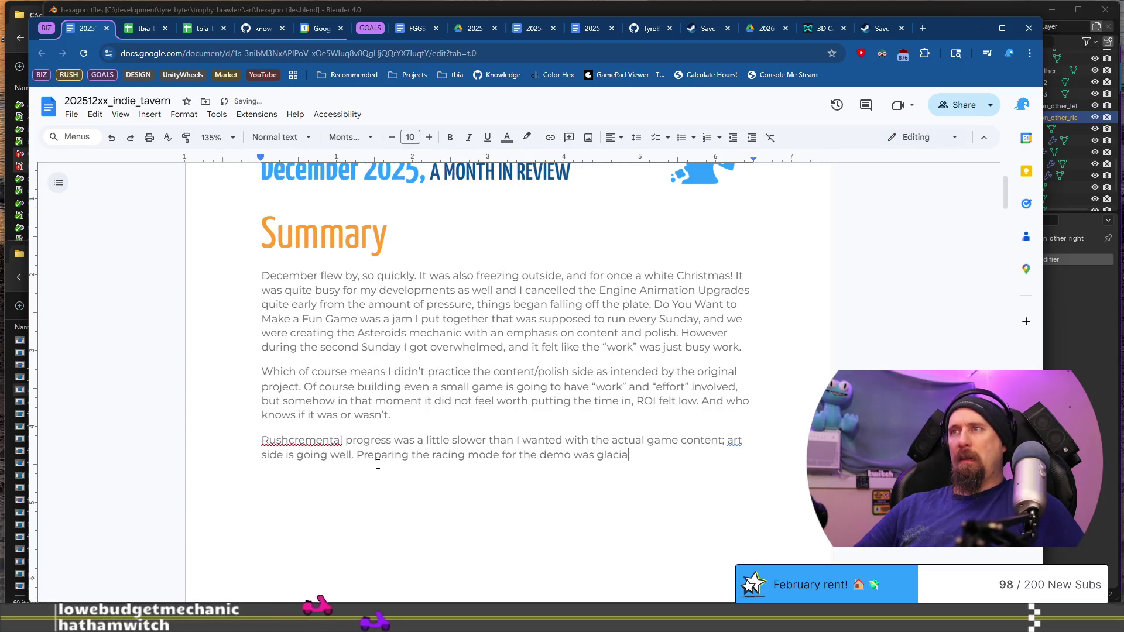
key("BackSpace")
key("BackSpace")
type(". ")
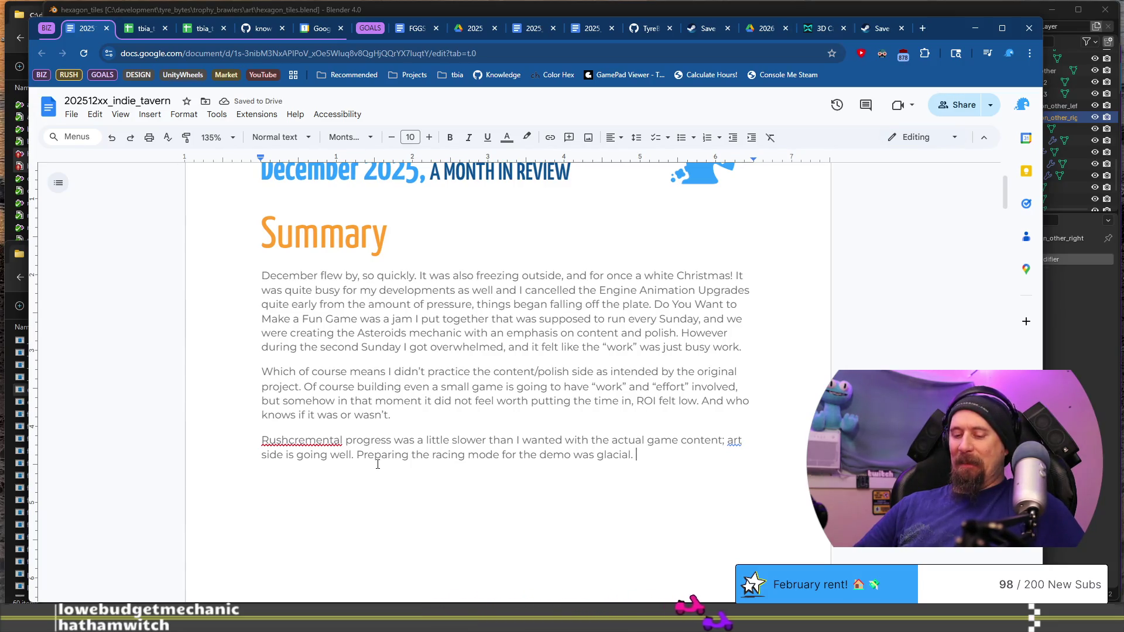
type("I had to ")
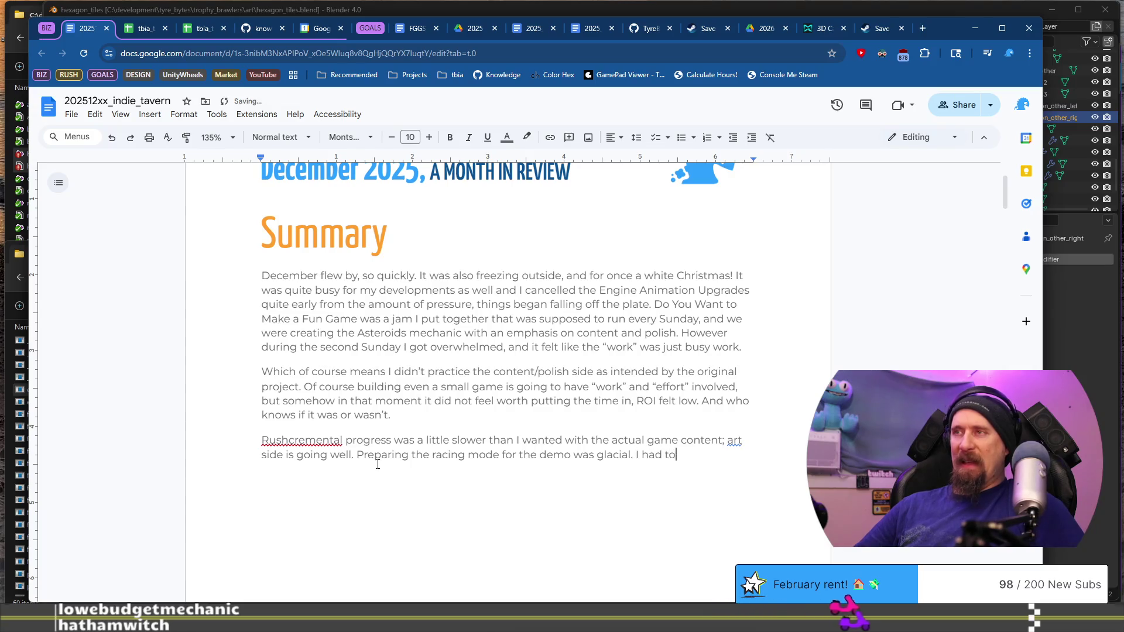
type("give up on thing")
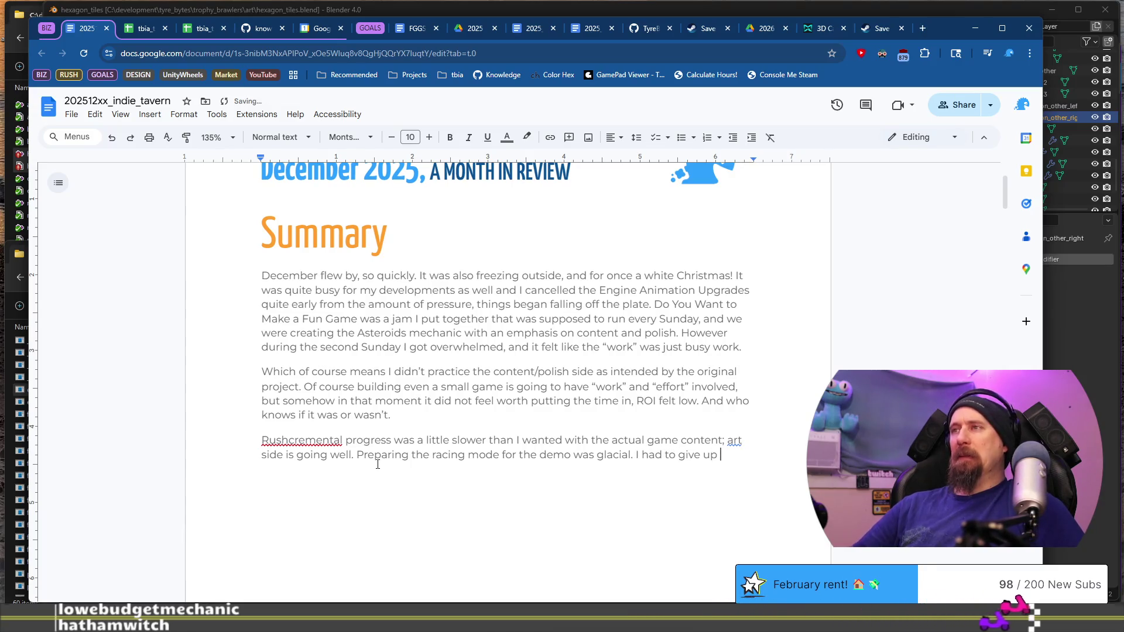
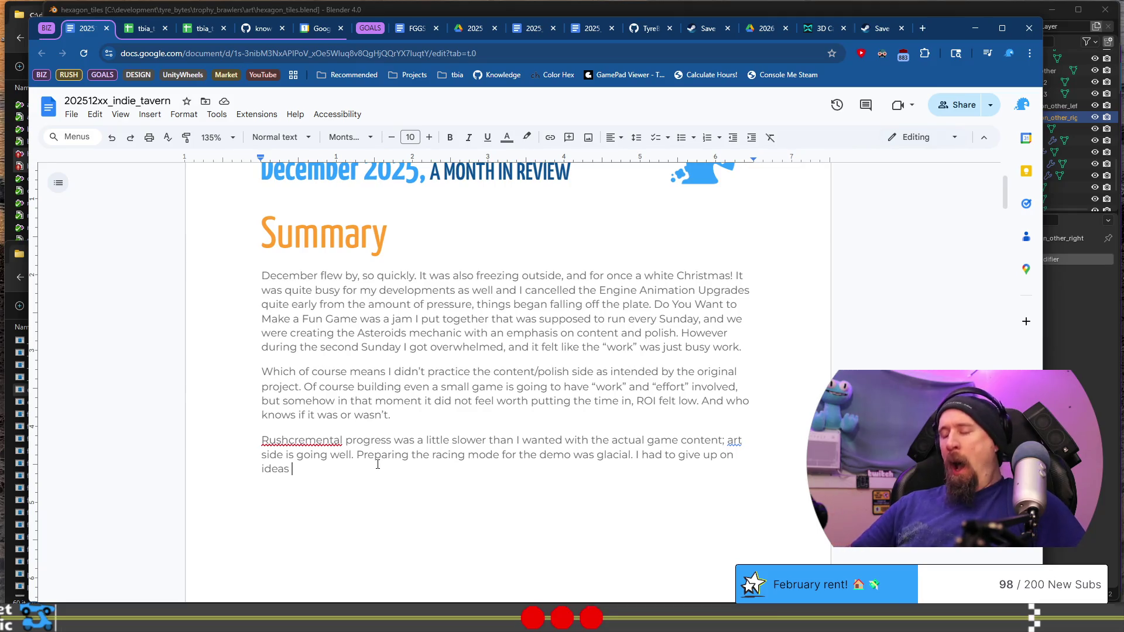
Finish the drive-train paragraph: tied shift grades, simplified to keep the feel of shifting and driving faster.
type("that were importa")
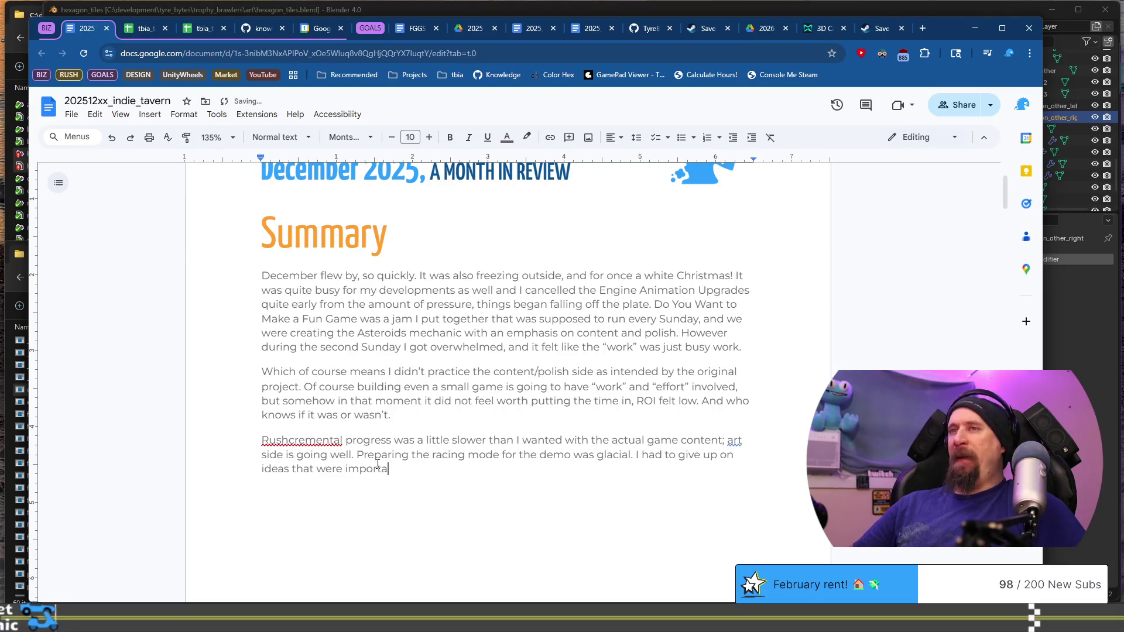
type("nt to me, like if two ")
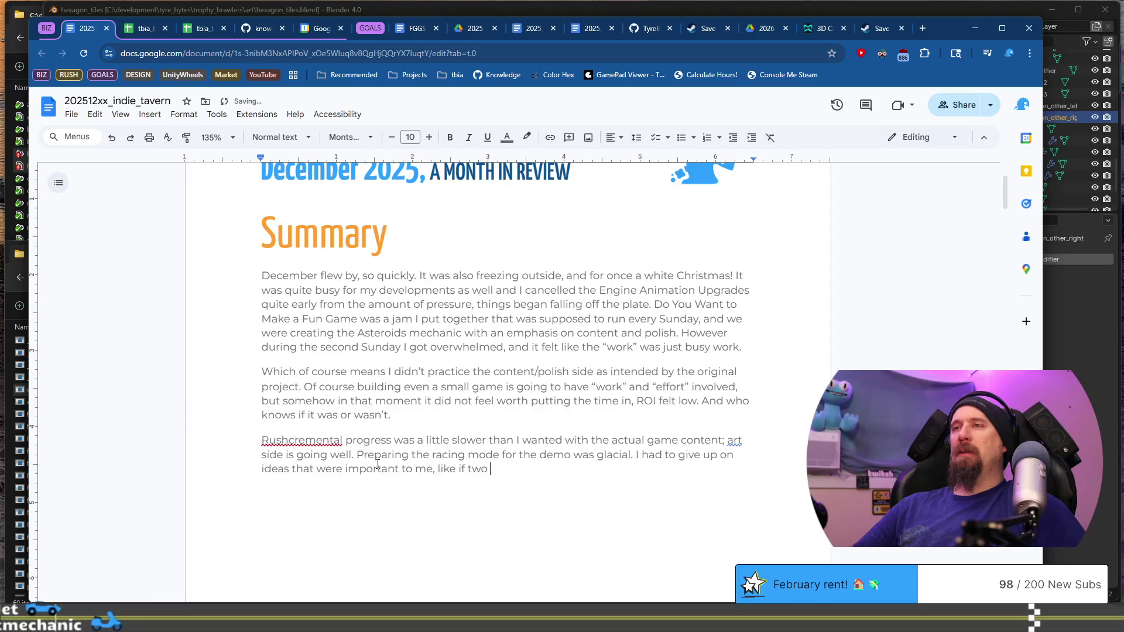
type("identical performing cars hit ht")
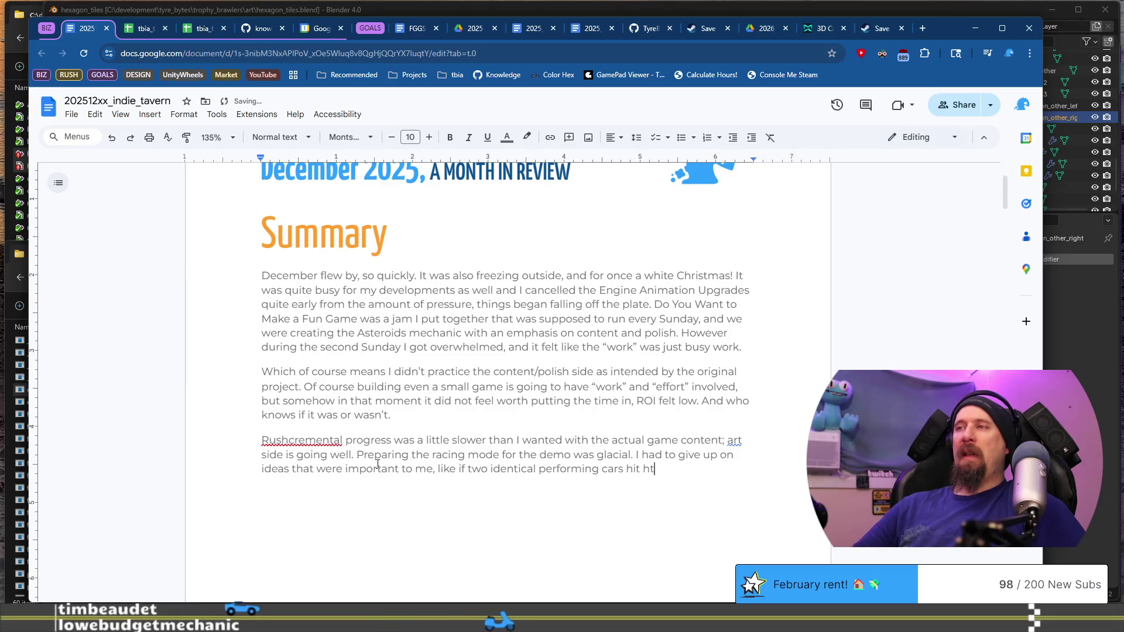
key("BackSpace")
key("BackSpace")
type("the shif")
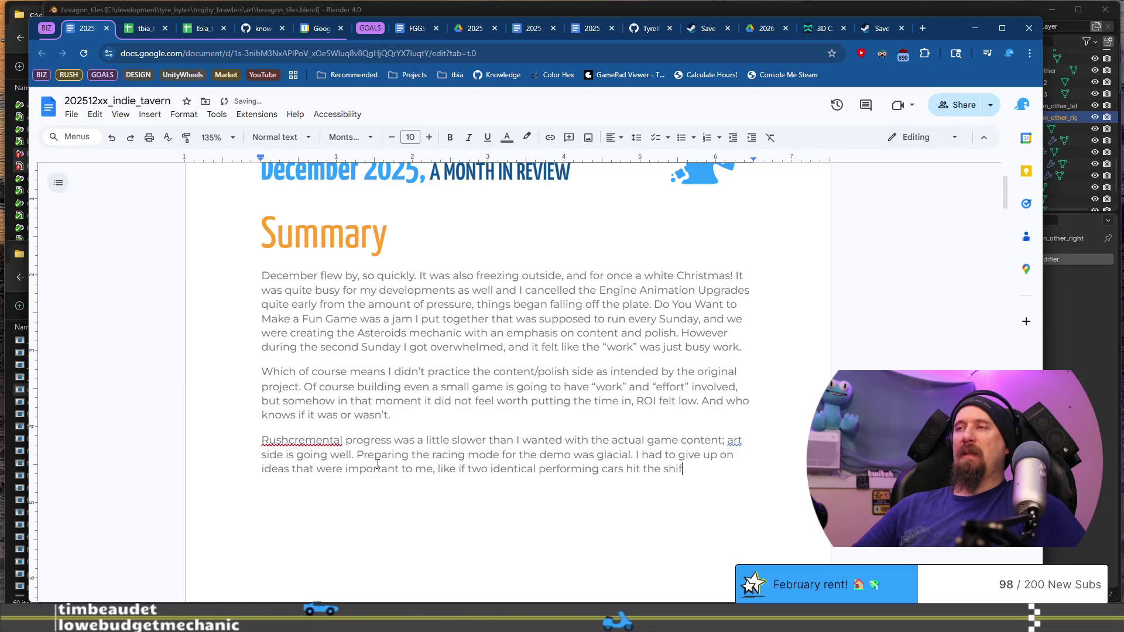
type("t grades t")
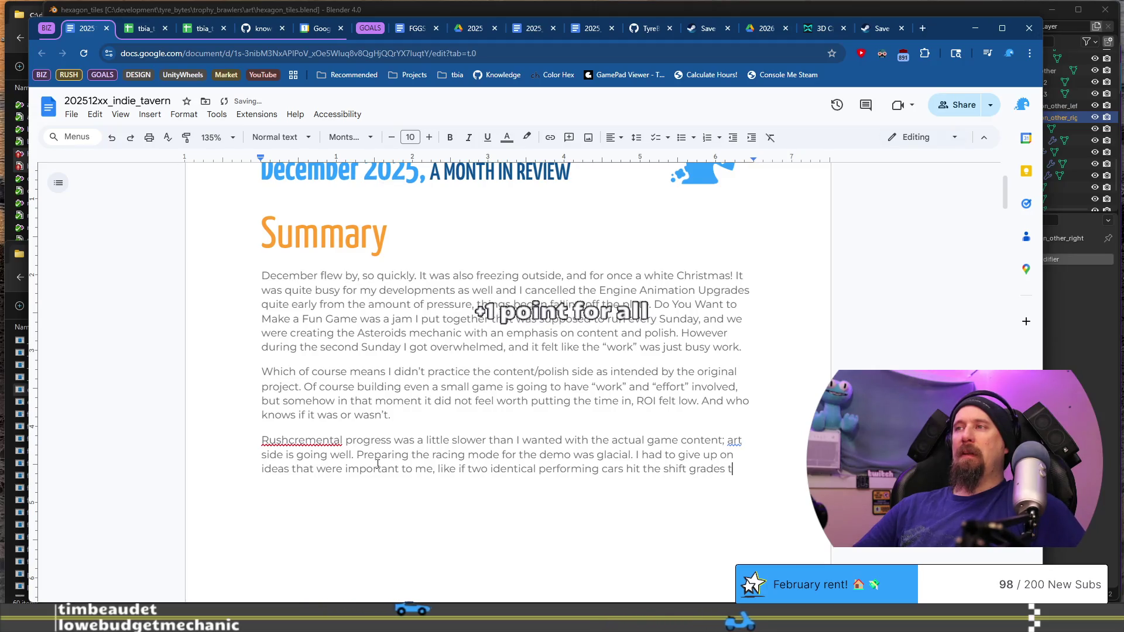
type("hey would tie")
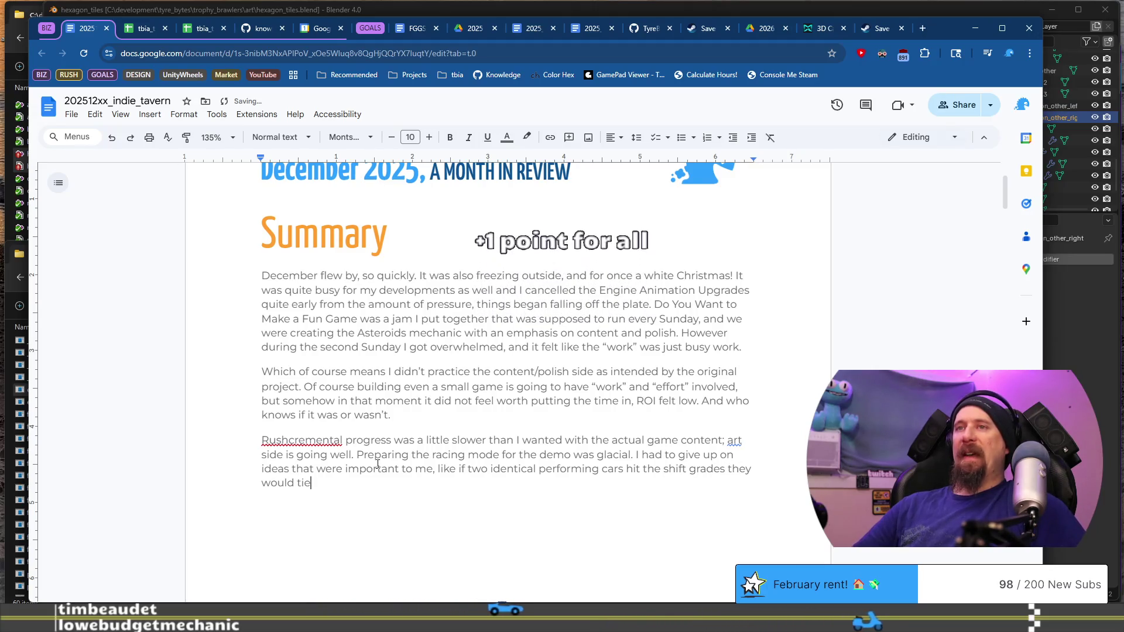
type("... this ")
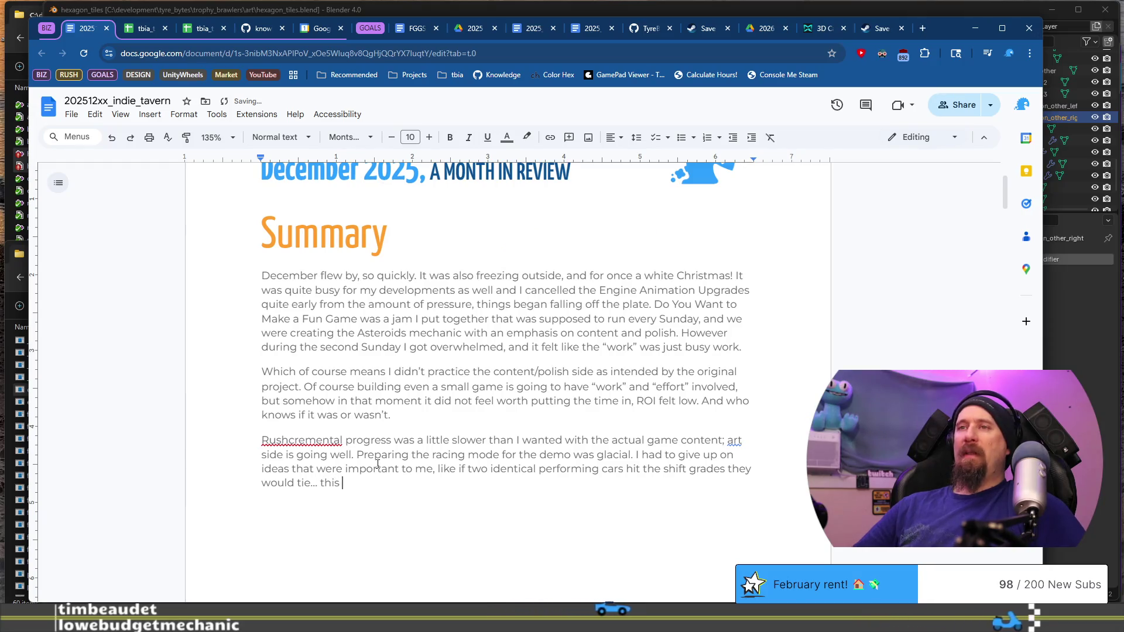
type("is an impossibility the way a gear")
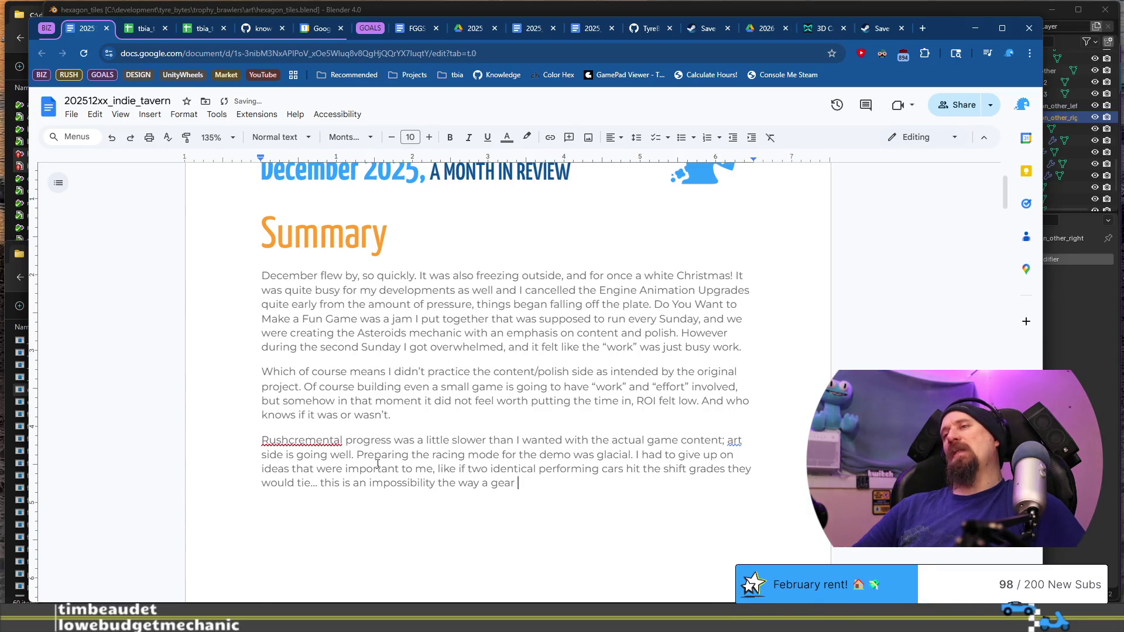
type("bo")
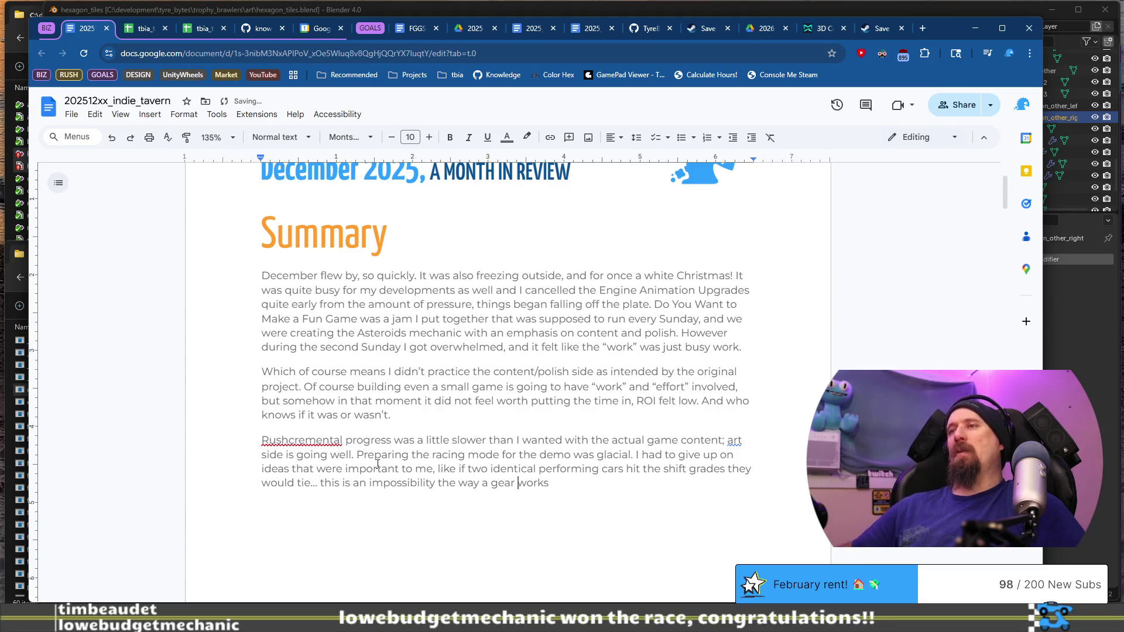
type("ve-train")
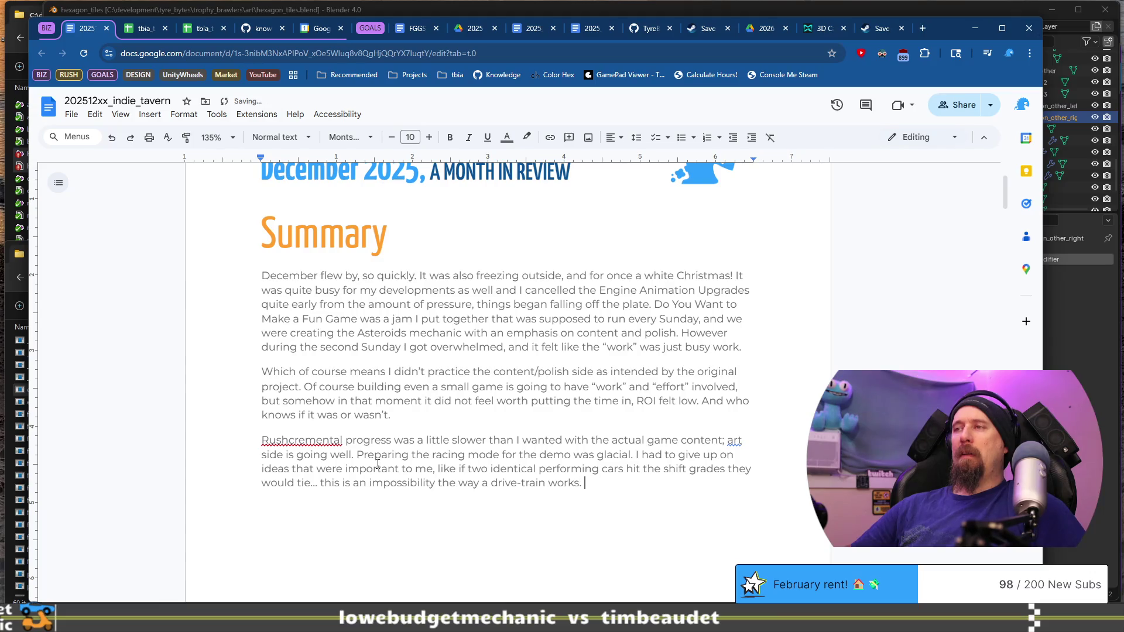
type("And")
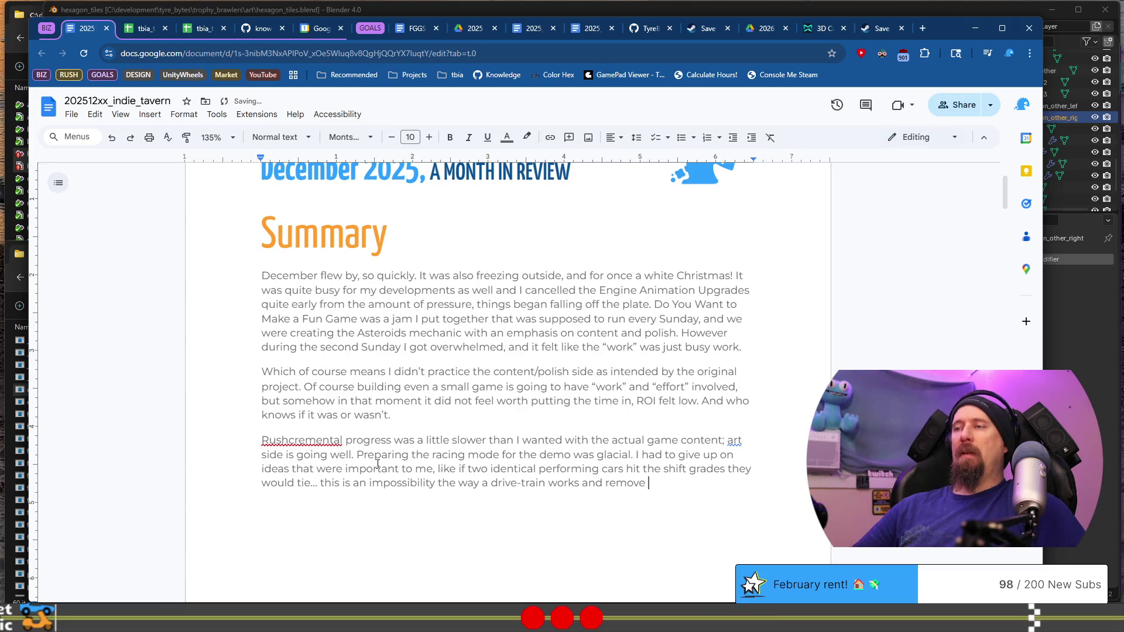
key("BackSpace")
key("BackSpace")
type("ing the drive-")
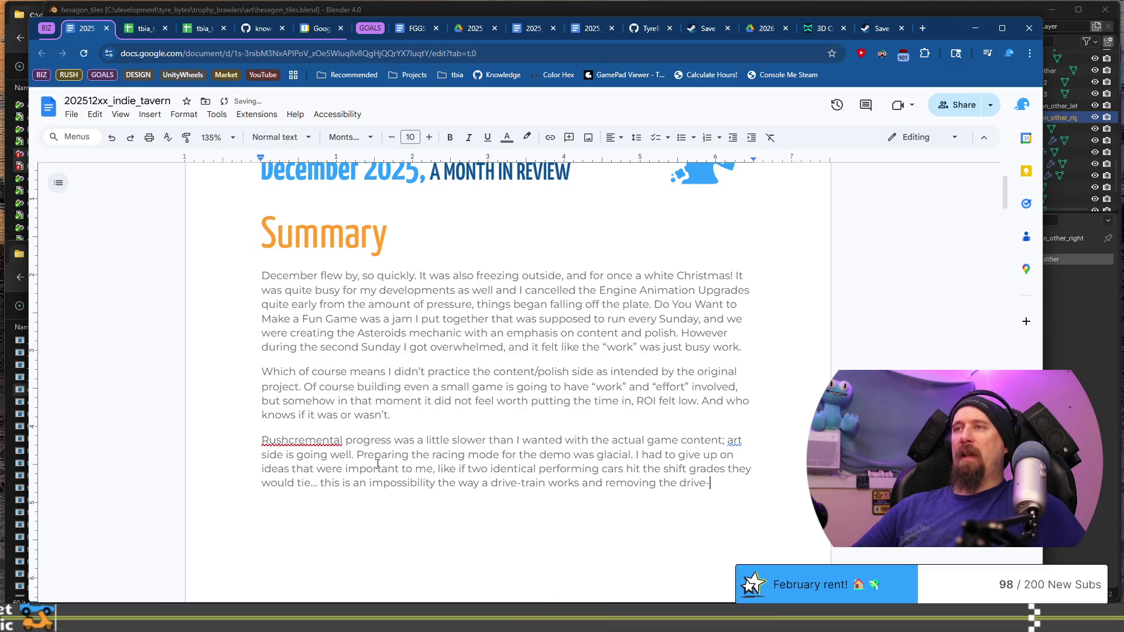
type("train to make ")
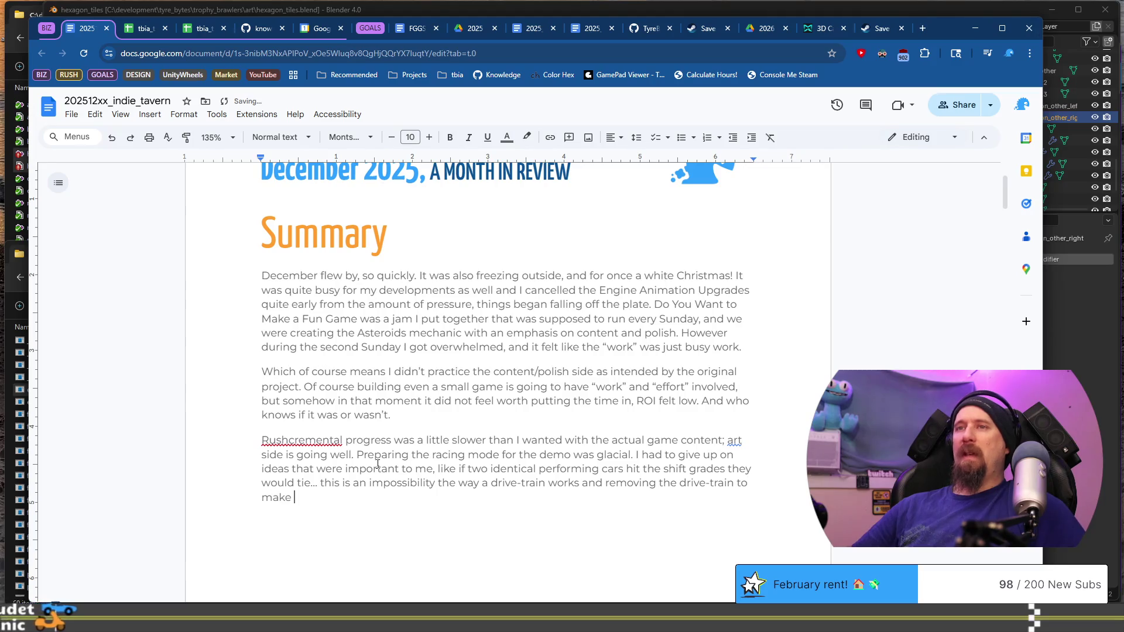
type("it")
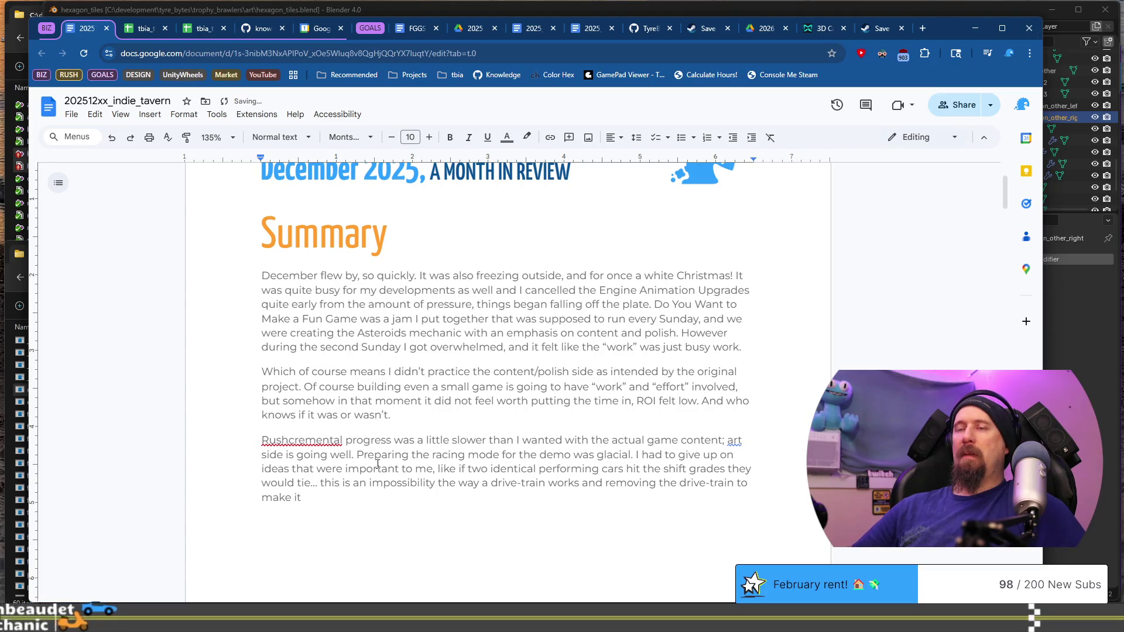
type(" more simplist")
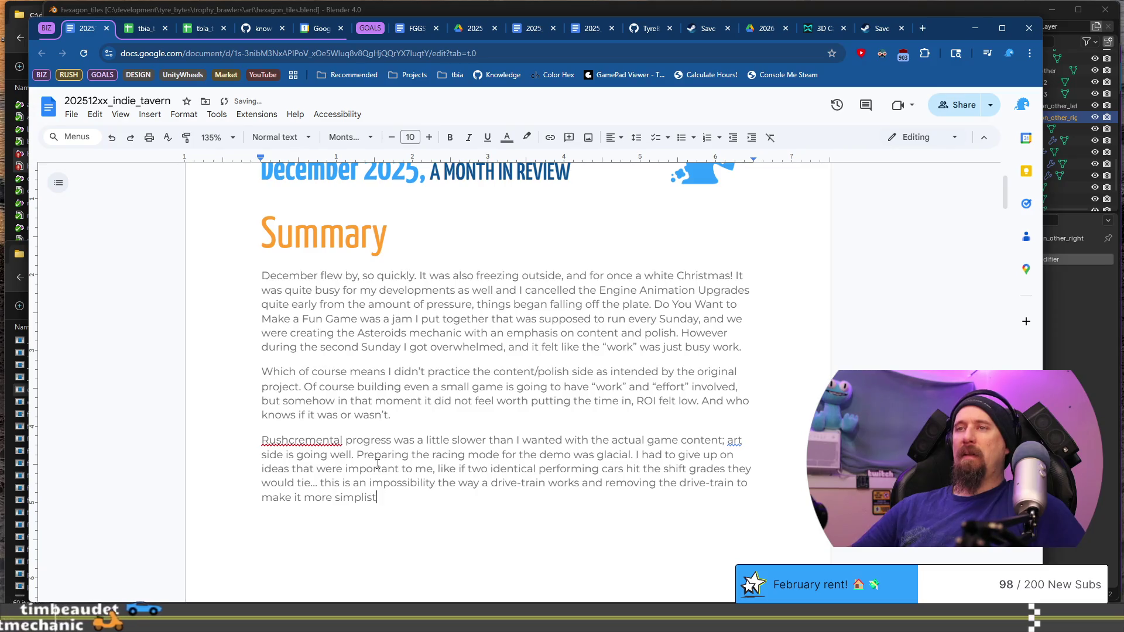
type("ic removed ")
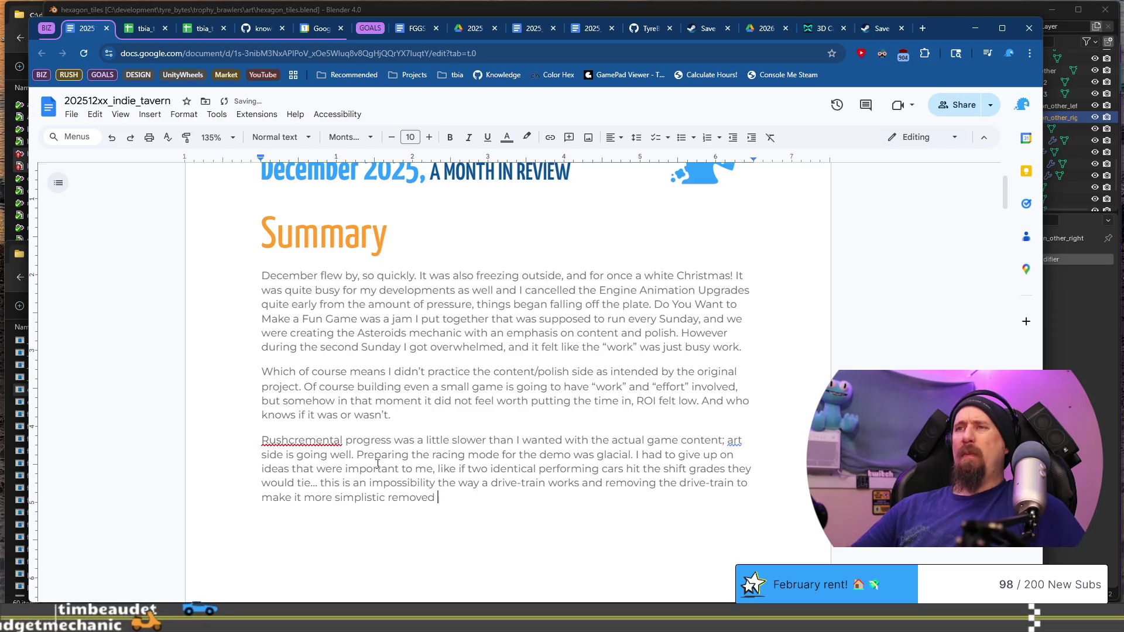
type("the \"")
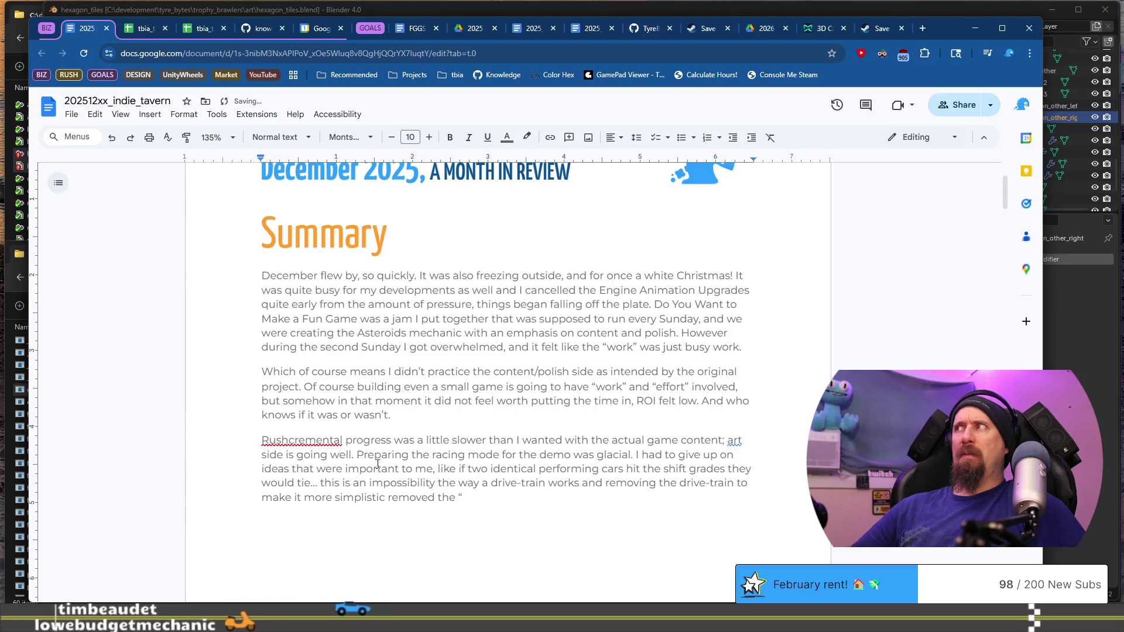
key("BackSpace")
type("feel ")
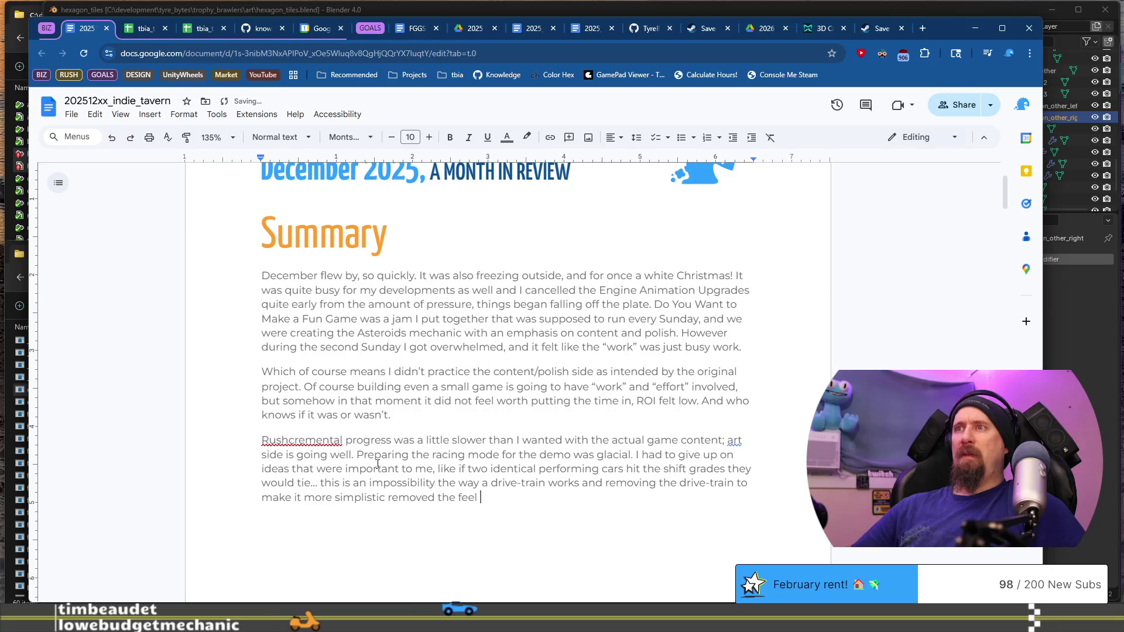
type("of shifting")
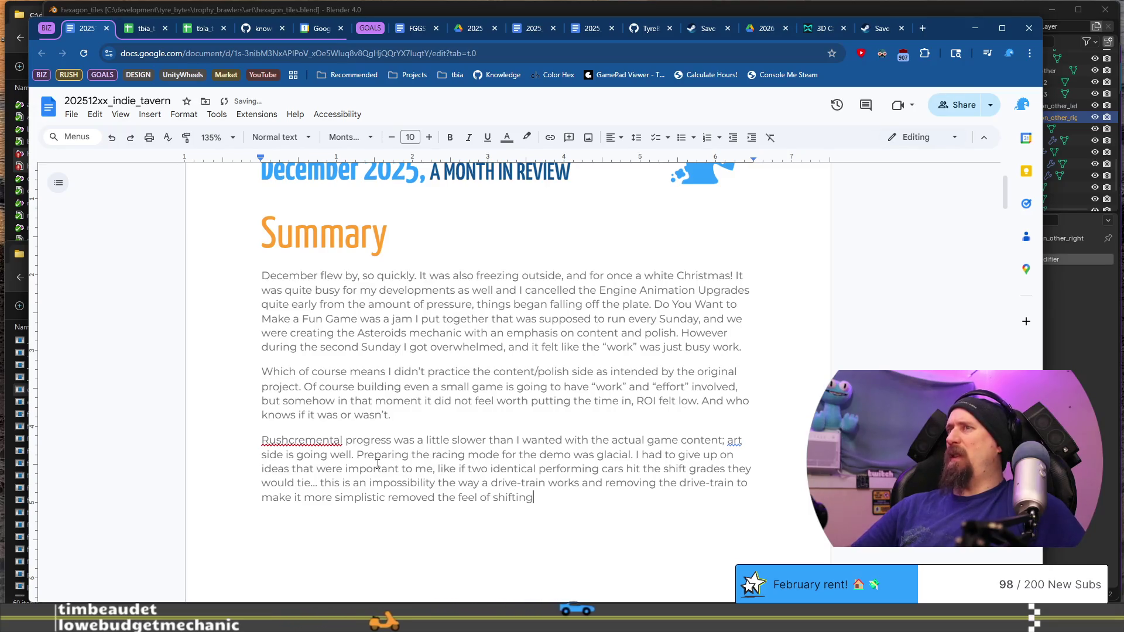
type(" and driving t")
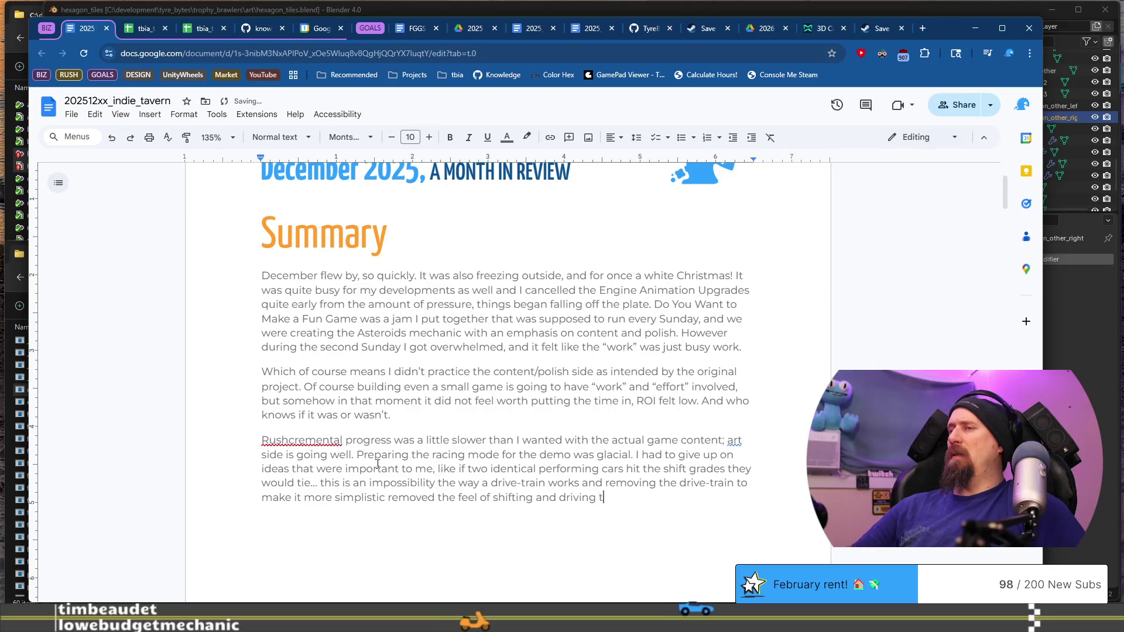
key("BackSpace")
type("faster...")
key("BackSpace")
key("BackSpace")
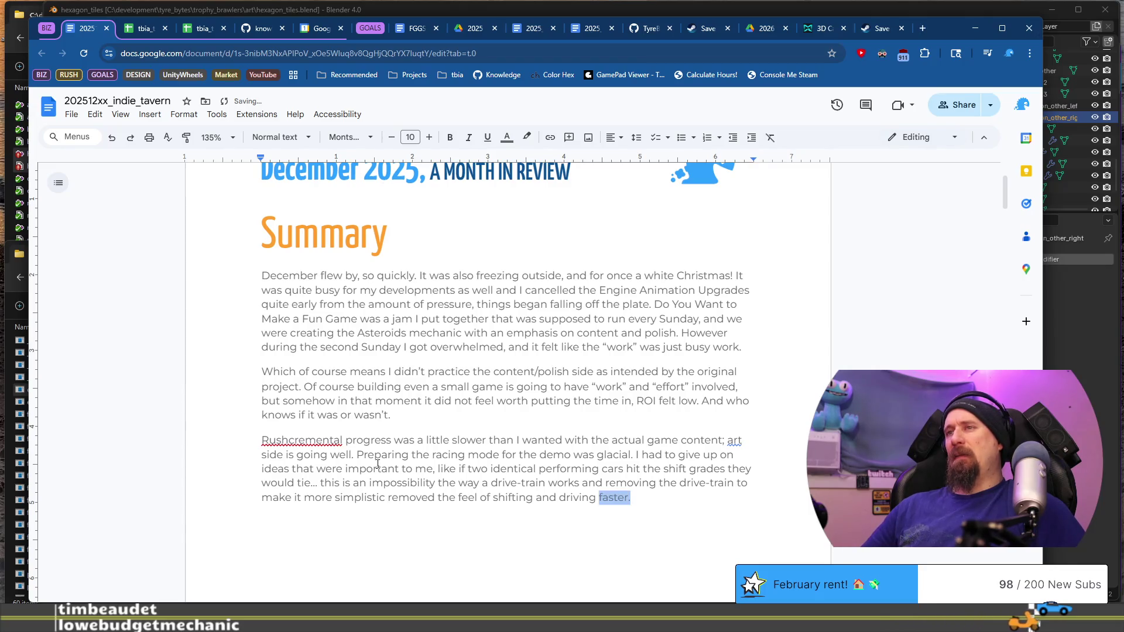
key("ctrl+shift+Left")
key("ctrl+shift+Left")
key("Right")
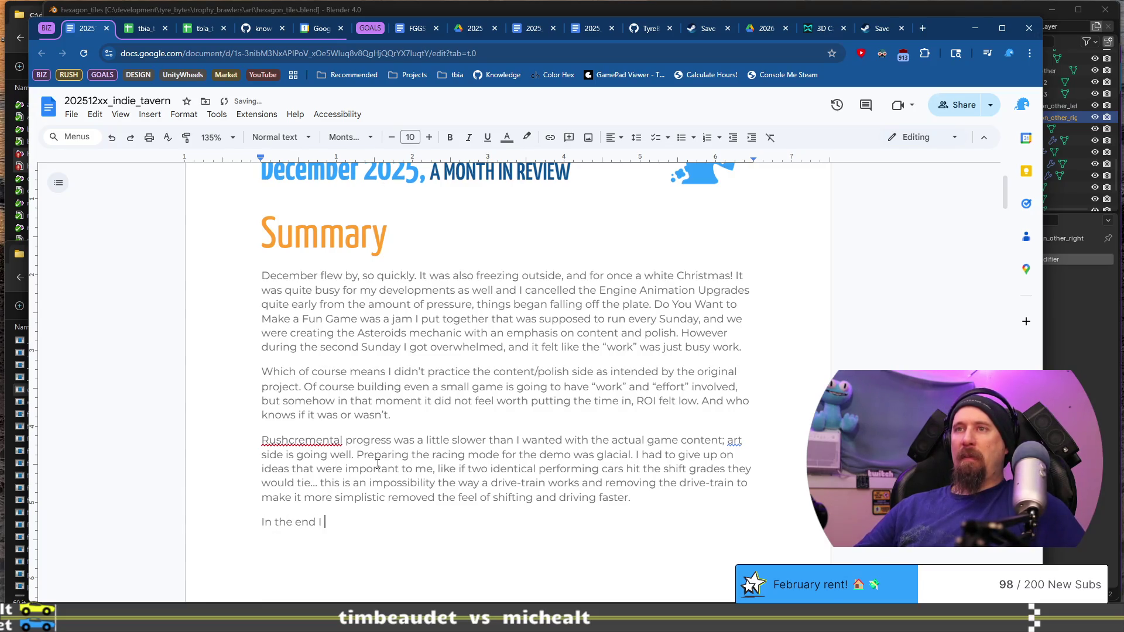
Write that the same shift grade can give different race results, fixing wording and accepting the 'in' spelling suggestion.
type("had to live with s")
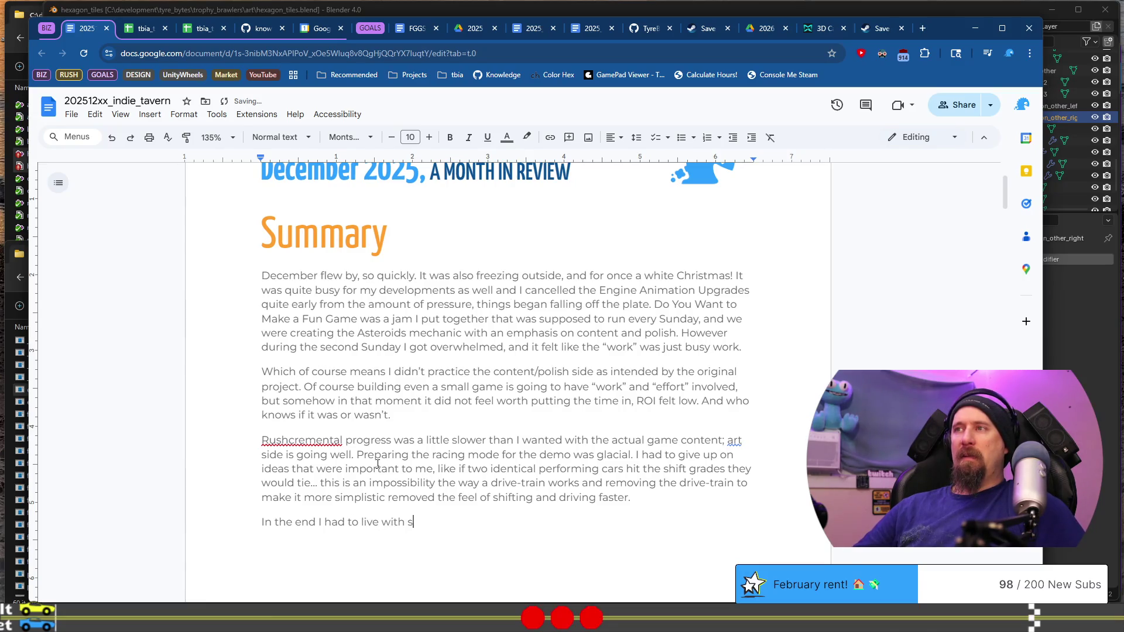
type("ame shift-grade can ha")
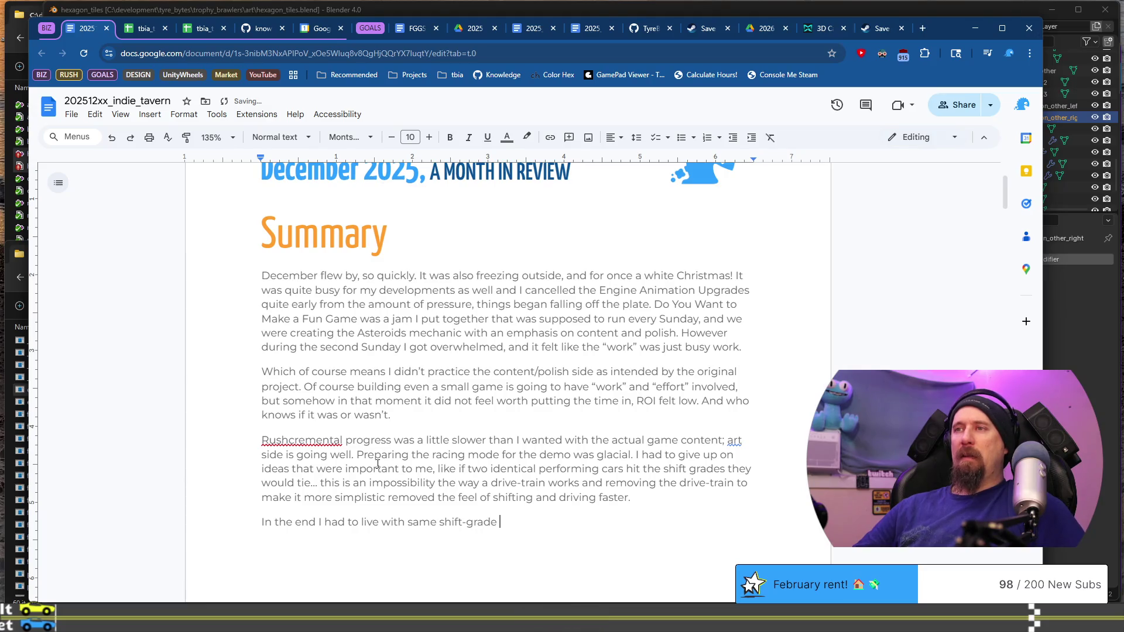
type("ve differen")
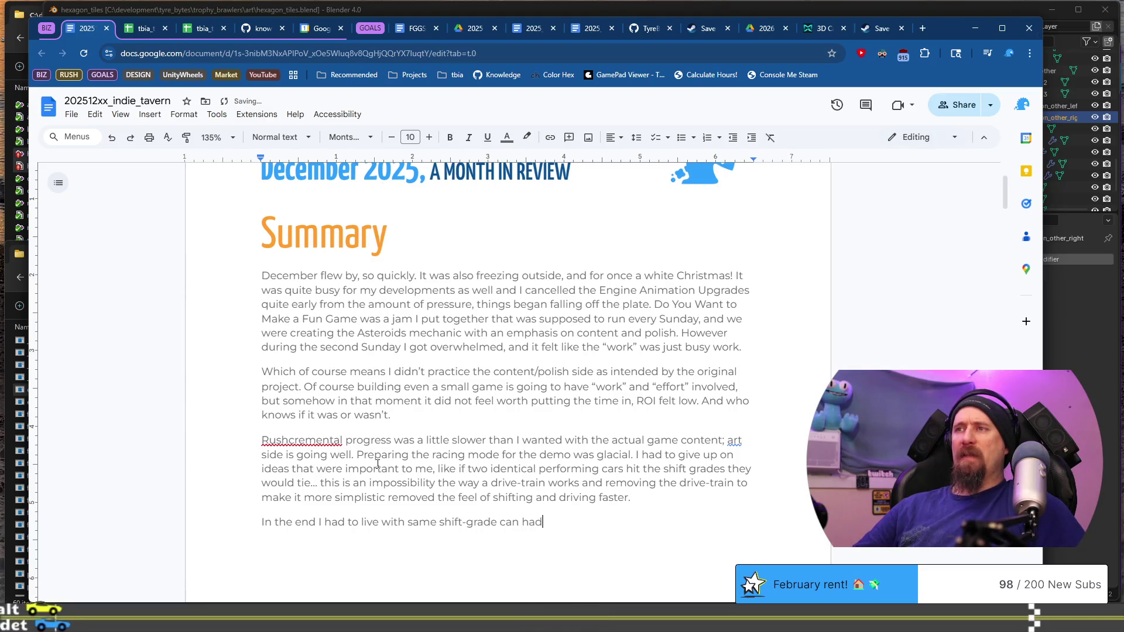
type("t restu")
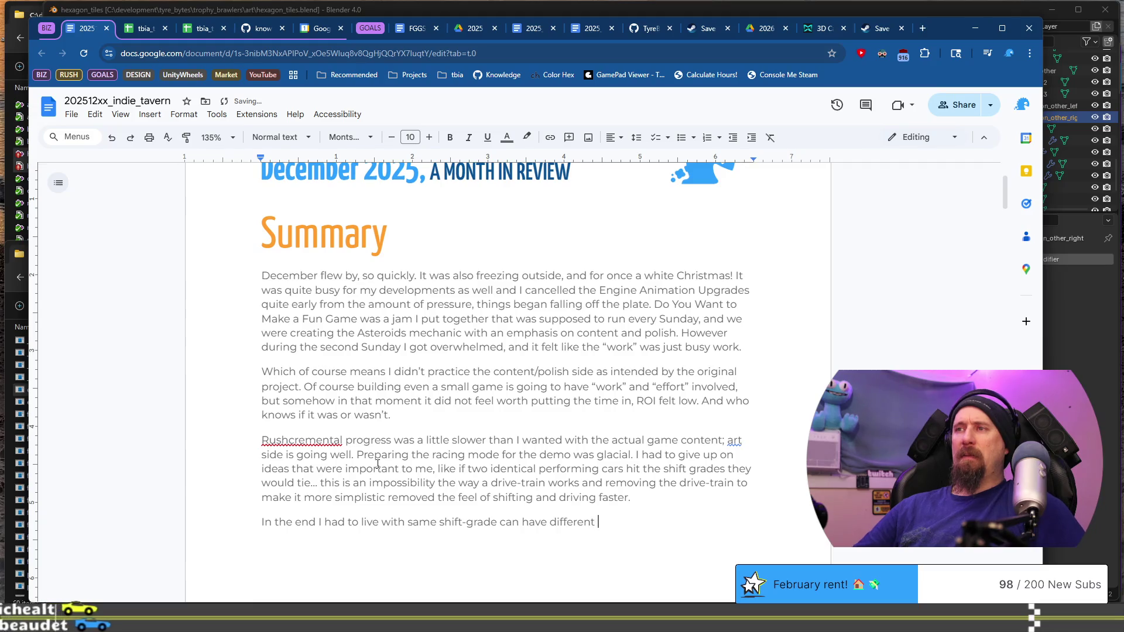
key("BackSpace")
key("BackSpace")
type("ults.")
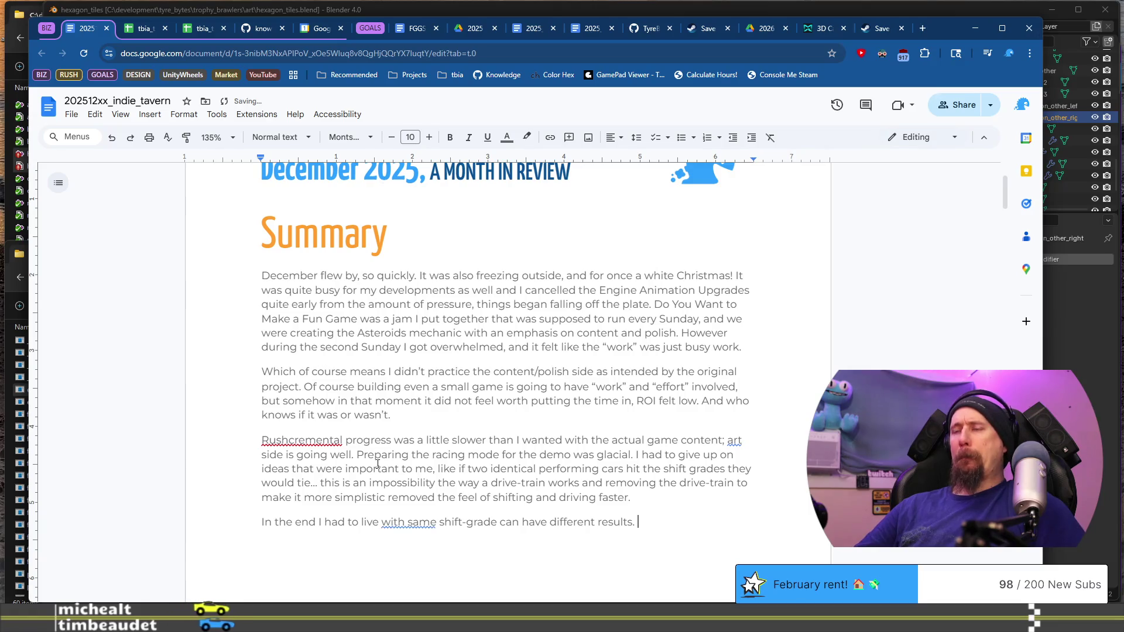
key("Home")
key("ctrl+Right")
key("ctrl+Right")
key("ctrl+Right")
key("ctrl+Right")
type("the")
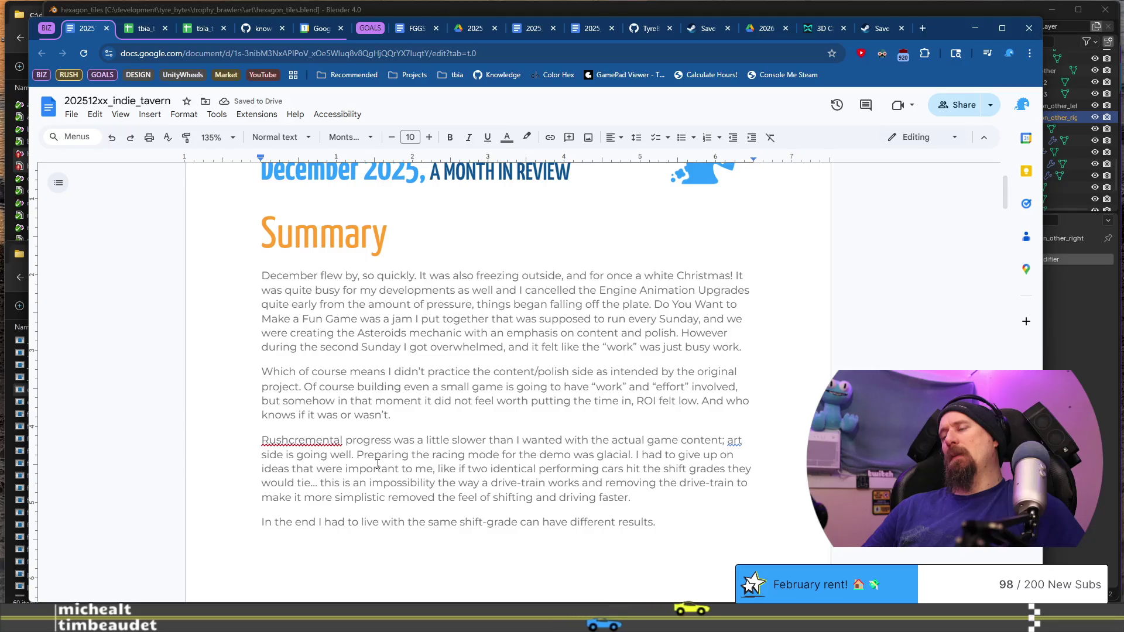
key("ctrl+shift+Right")
type("resulti")
type("ng with")
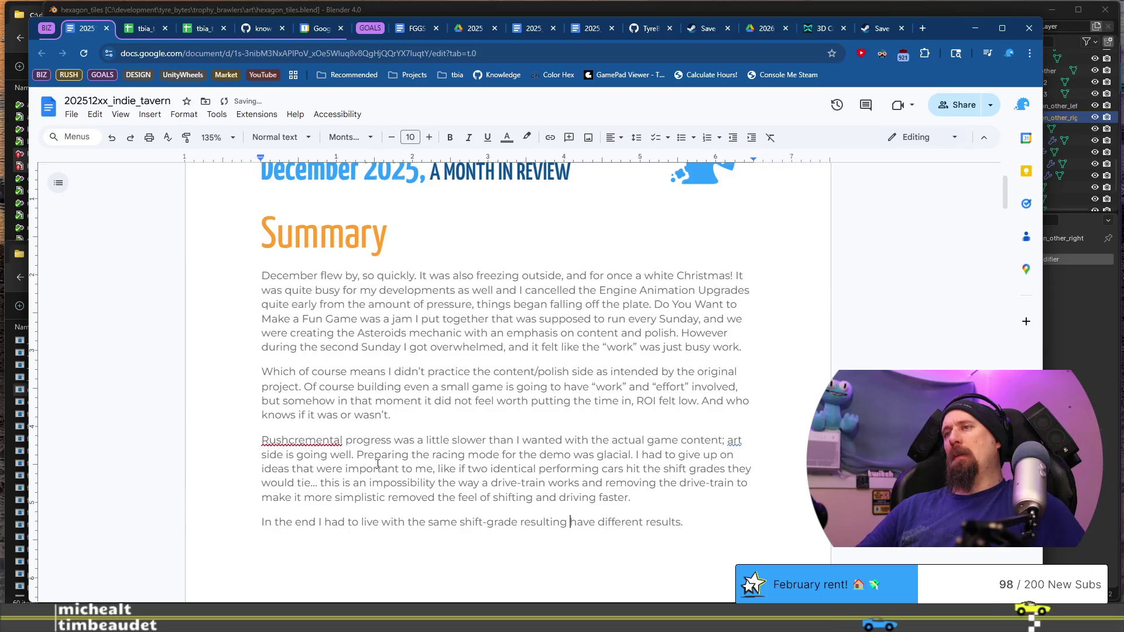
key("ctrl+shift+Right")
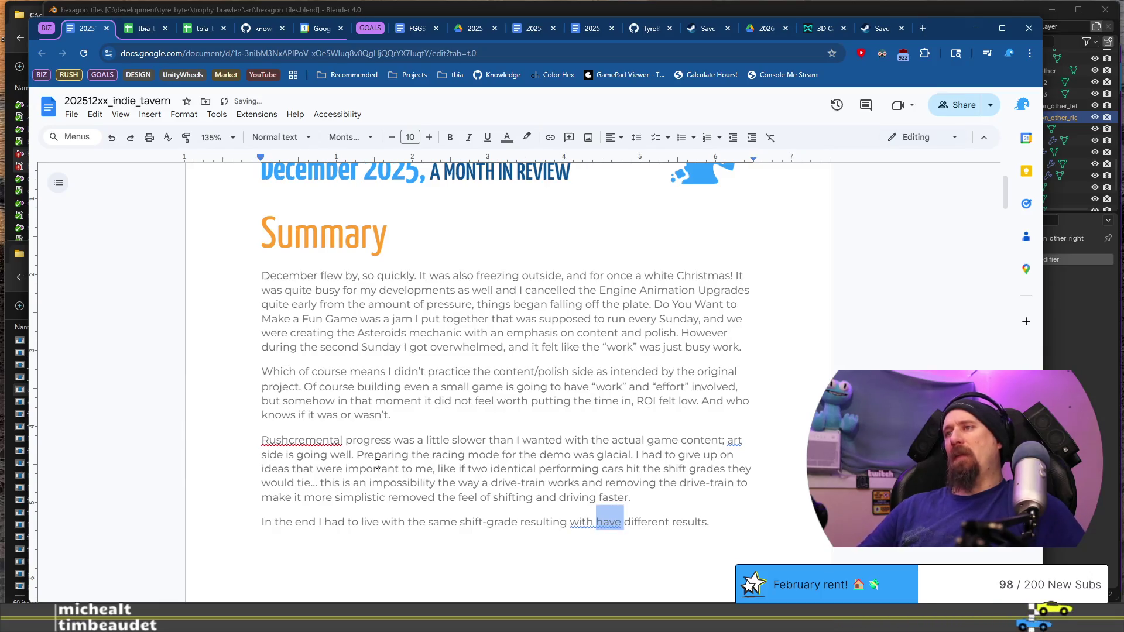
key("Delete")
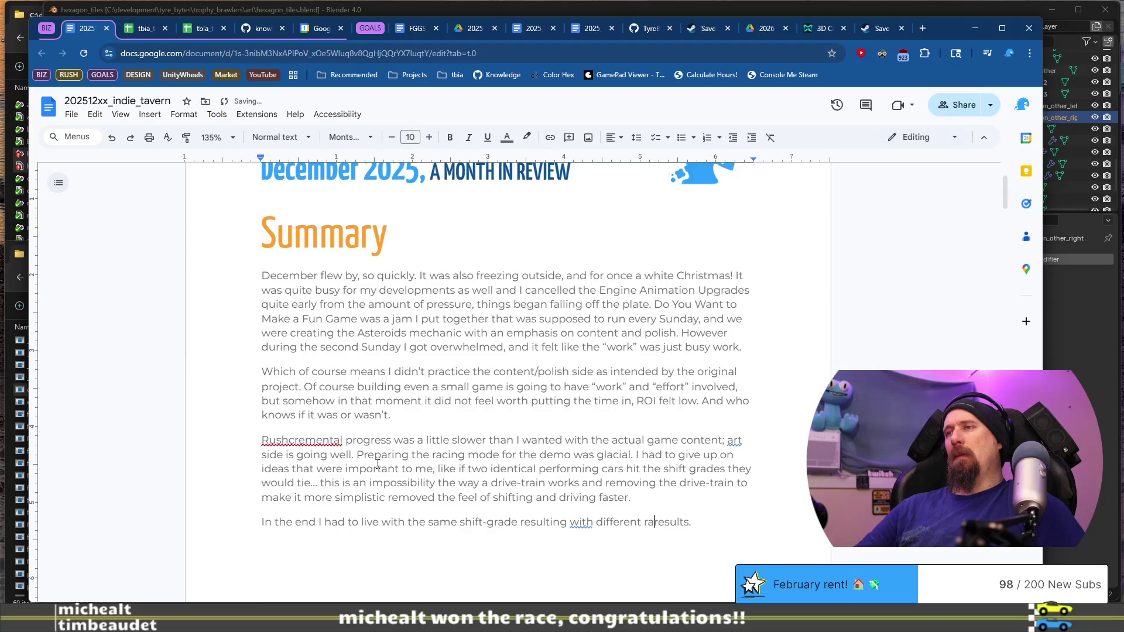
key("shift+End")
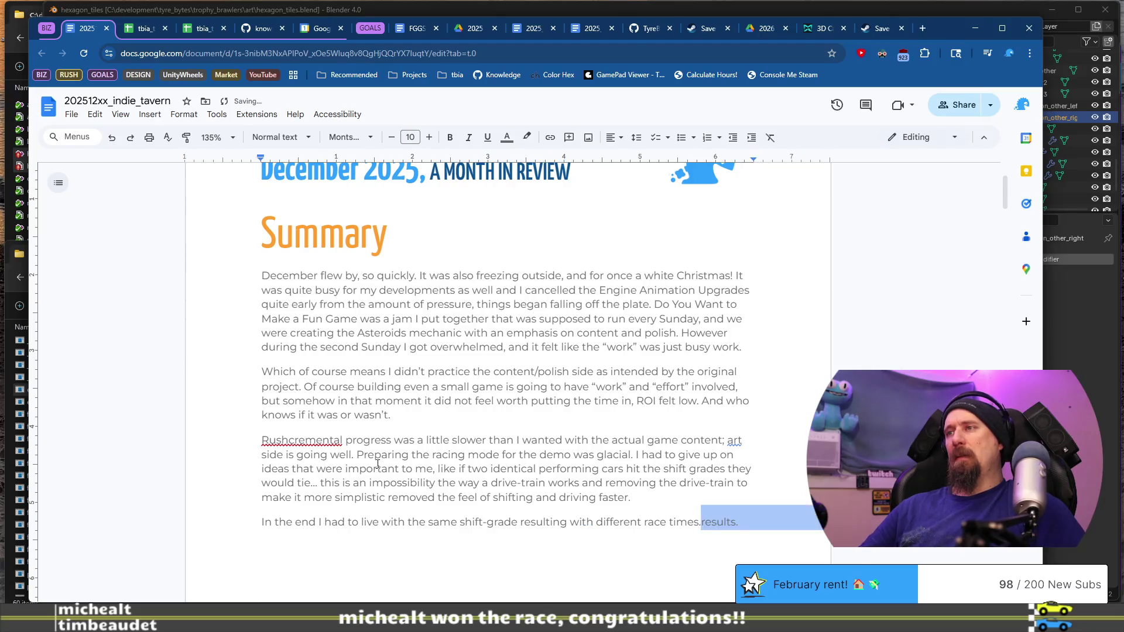
key("Return")
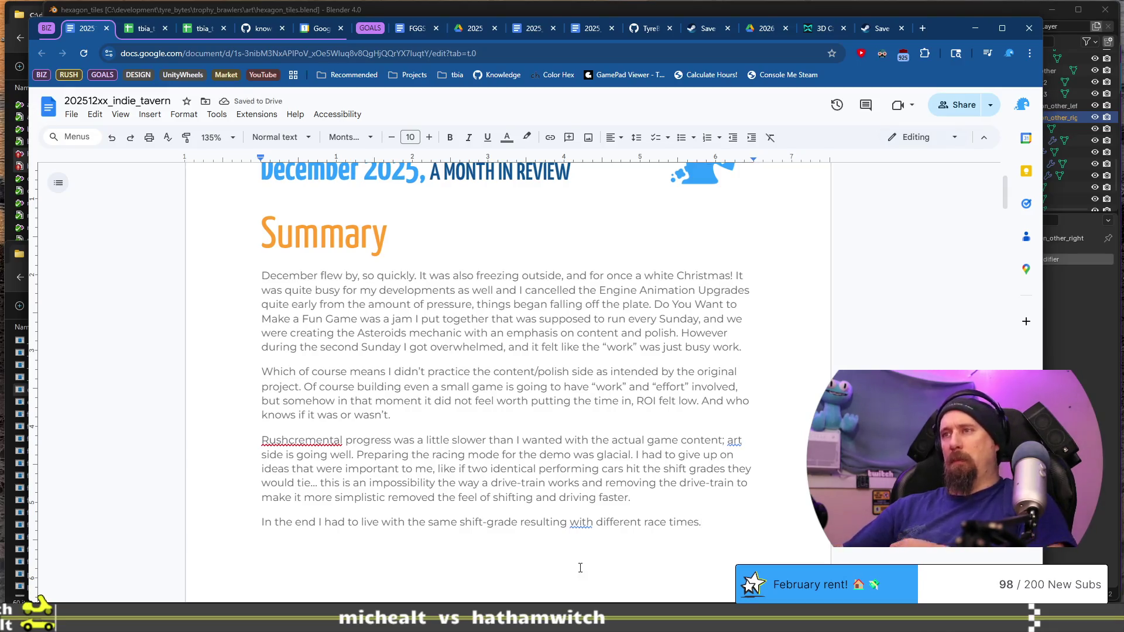
right_click(576, 524)
left_click(712, 444)
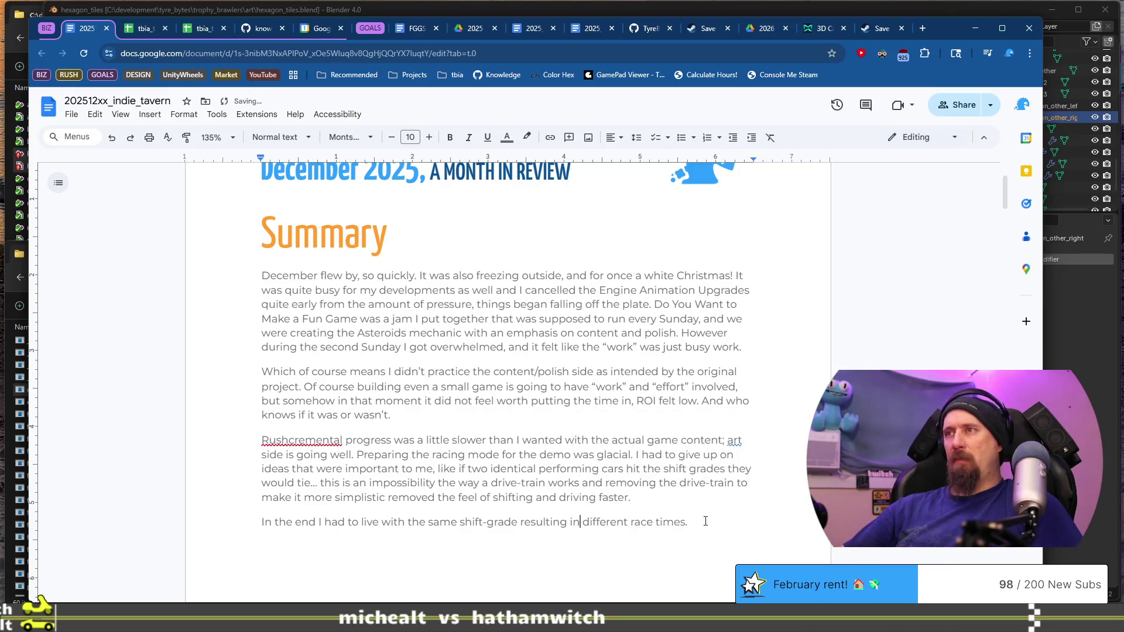
scroll(708, 526, "down", 2)
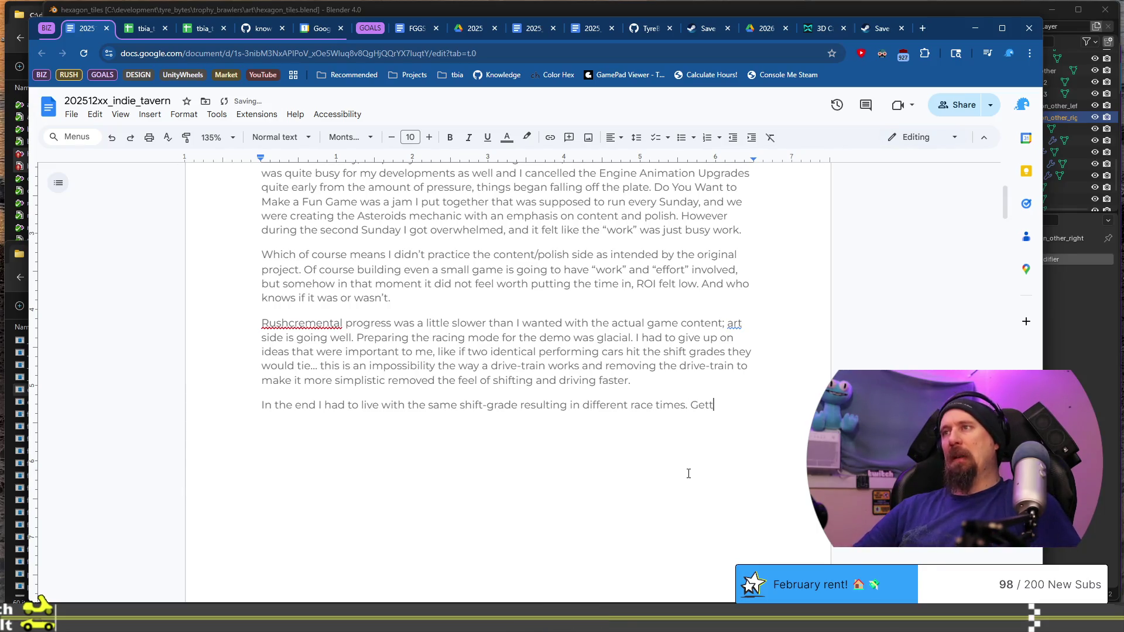
Add that the Steam page, tags and builds took time, ending 'when reality is different.'.
type("put ")
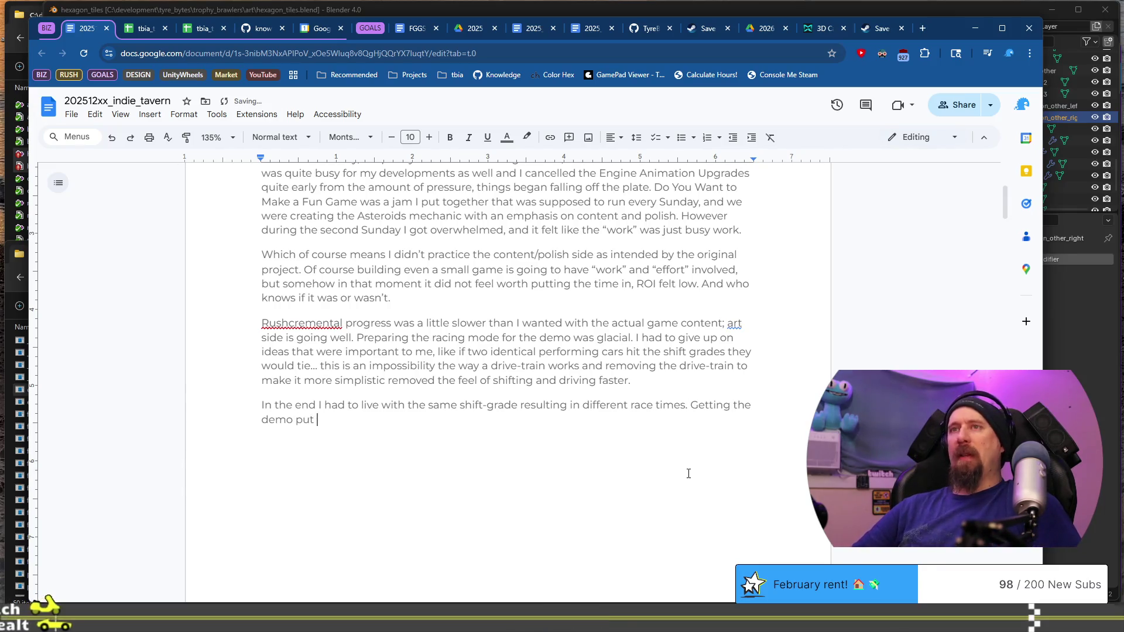
type("together also too")
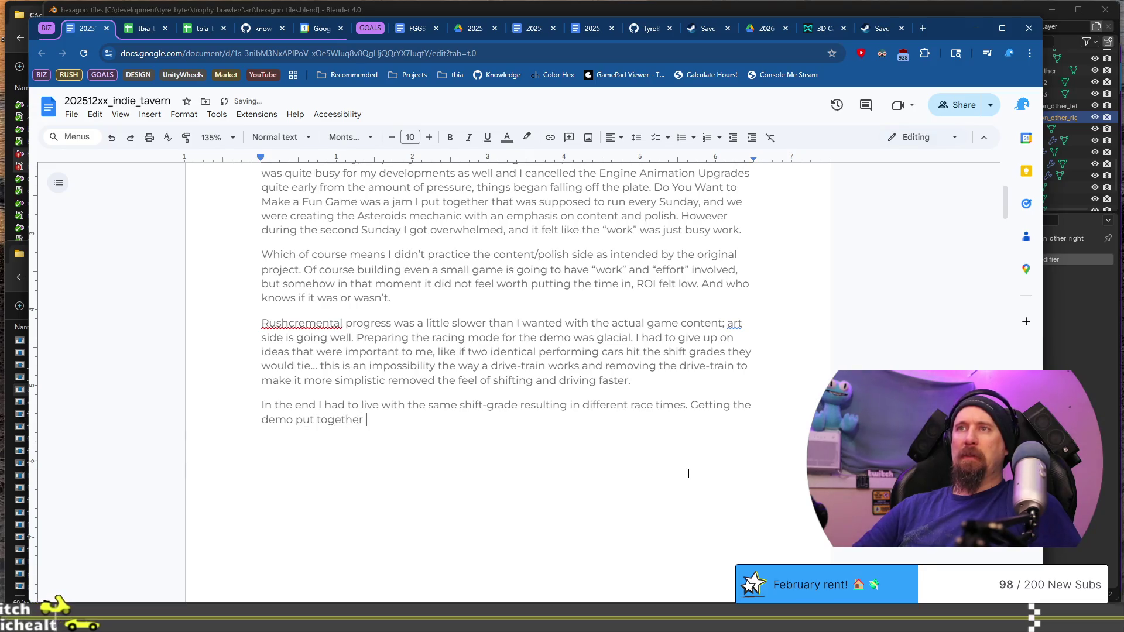
key("BackSpace")
type("k some time, ")
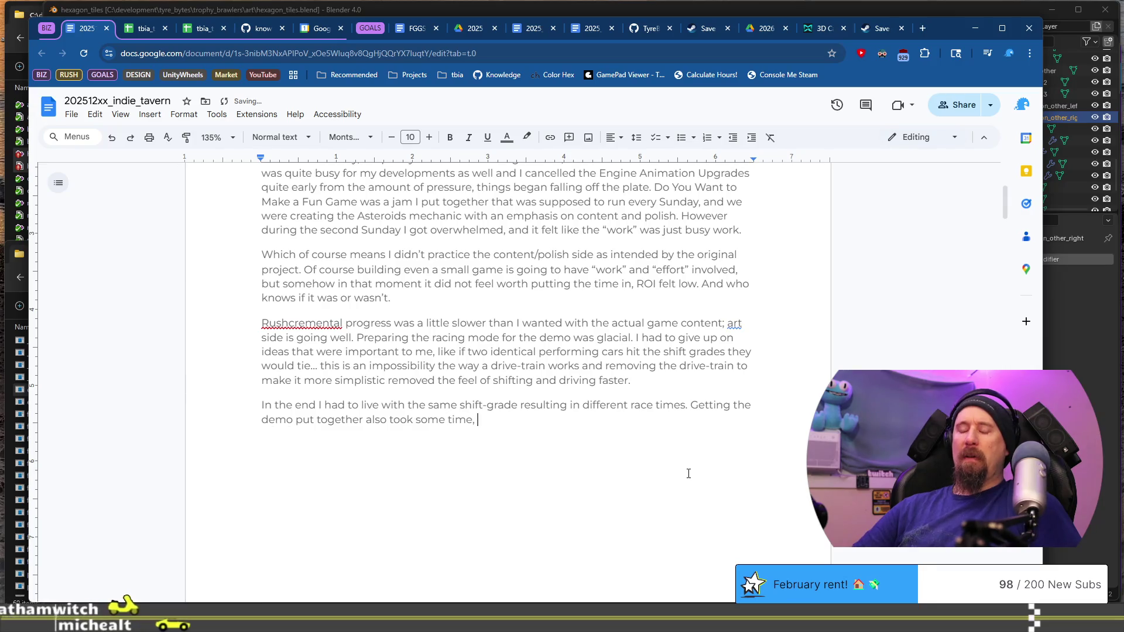
type("creati")
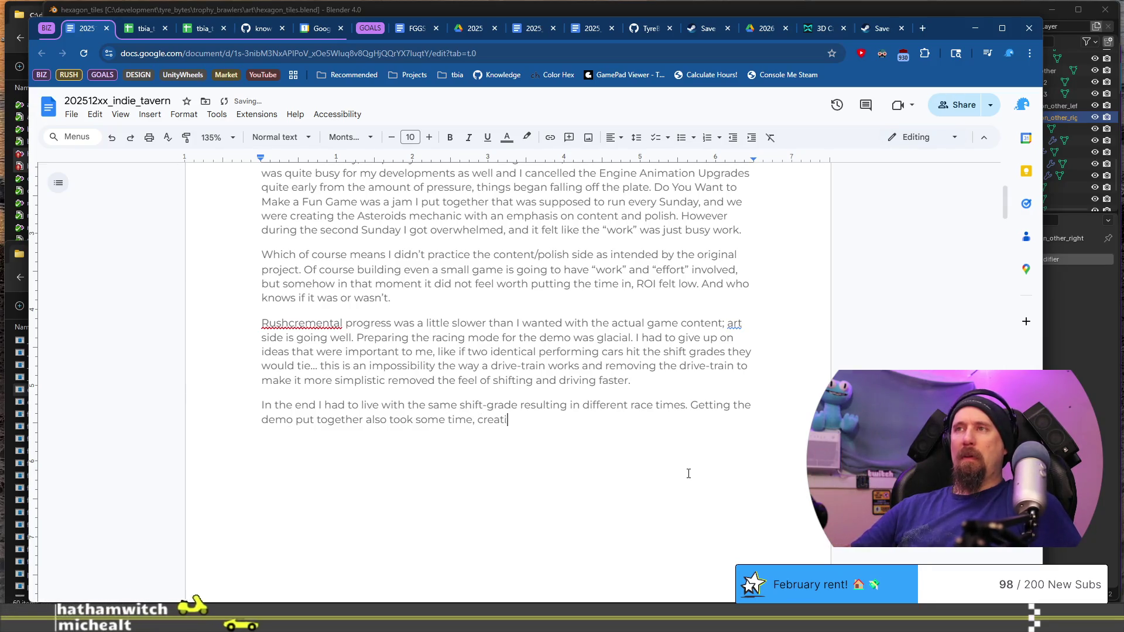
type("ng the Staeam page, and")
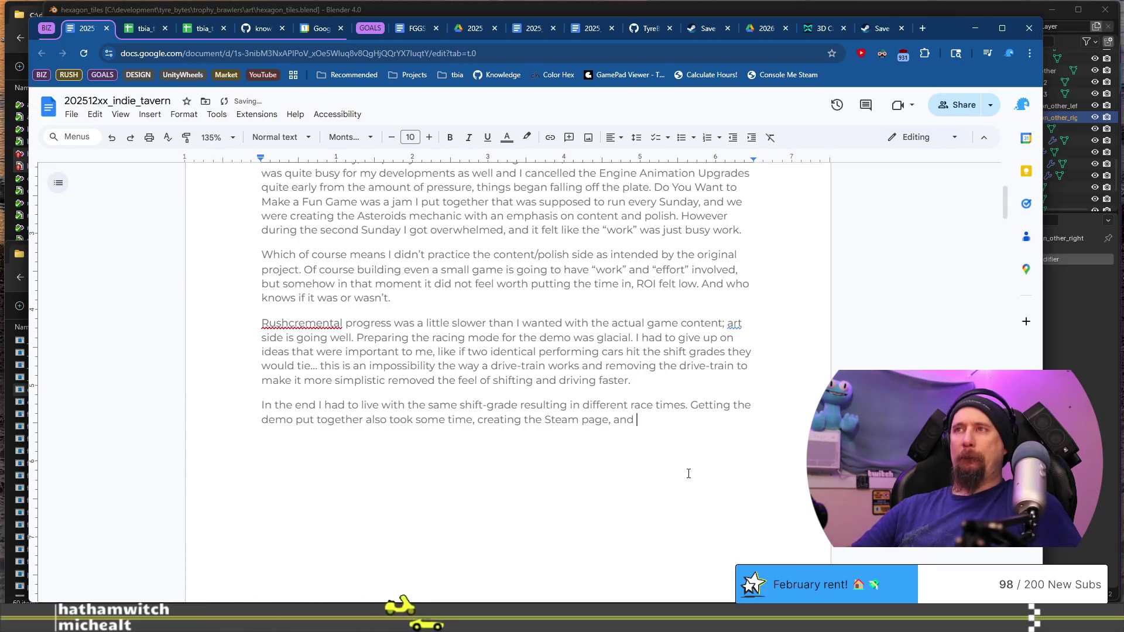
key("BackSpace")
key("BackSpace")
type("tags and all the")
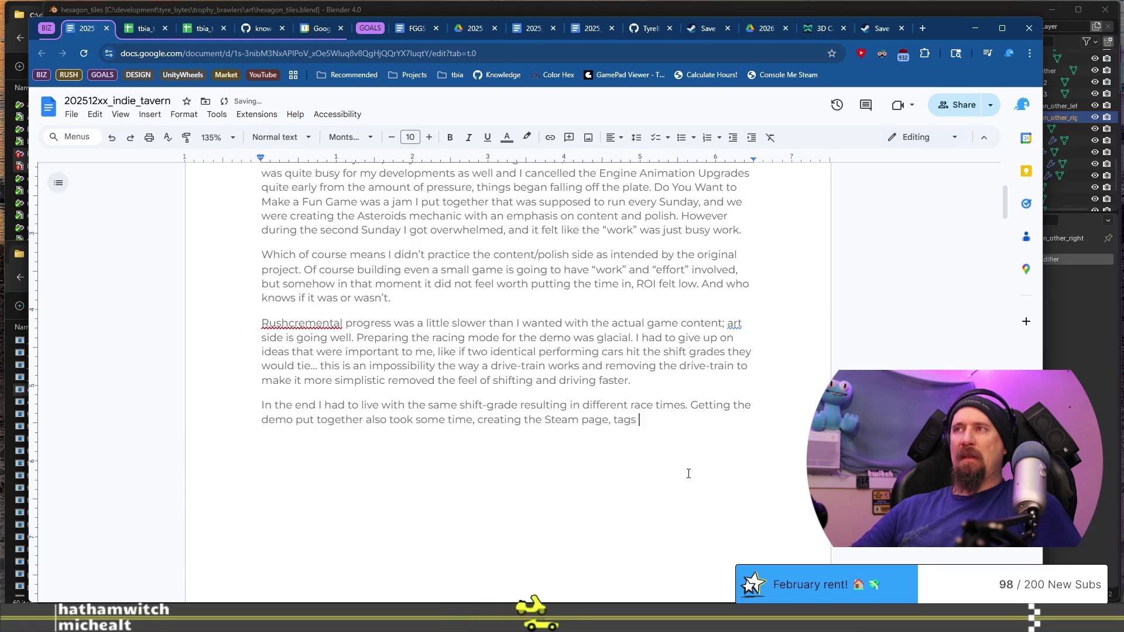
key("BackSpace")
key("BackSpace")
key("BackSpace")
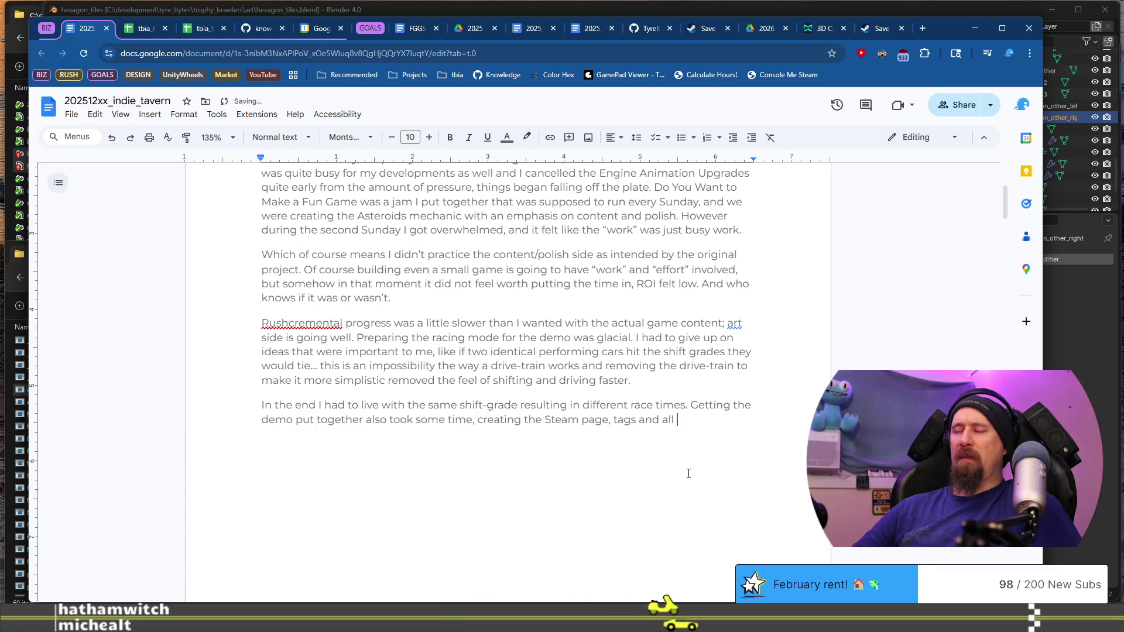
type(", g")
key("BackSpace")
type("builds and all the content paused mo")
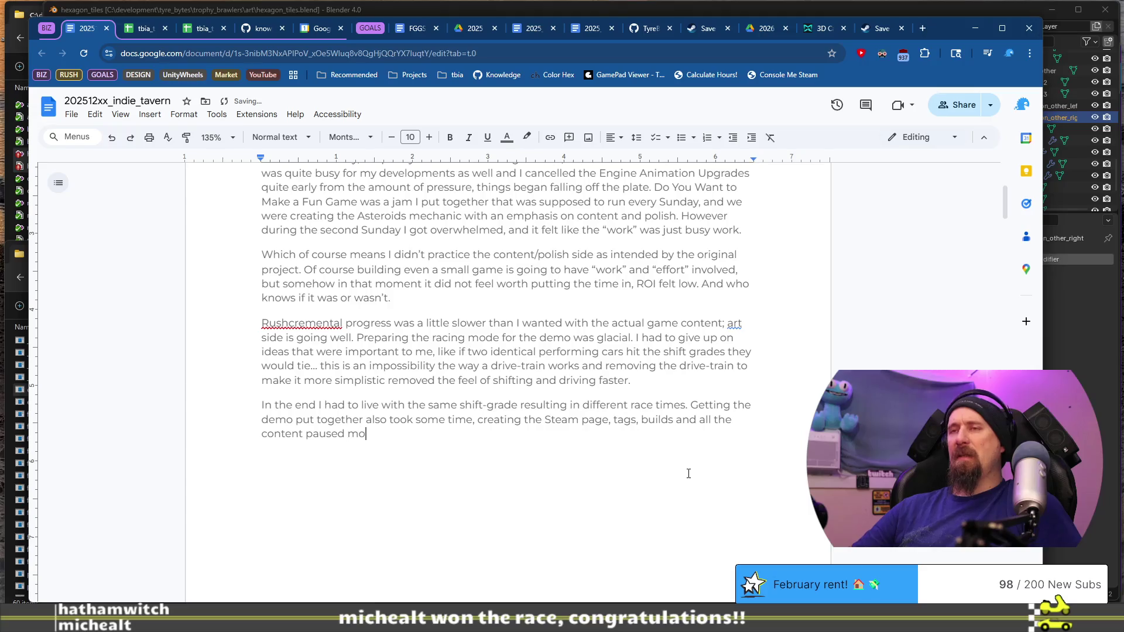
type("ving")
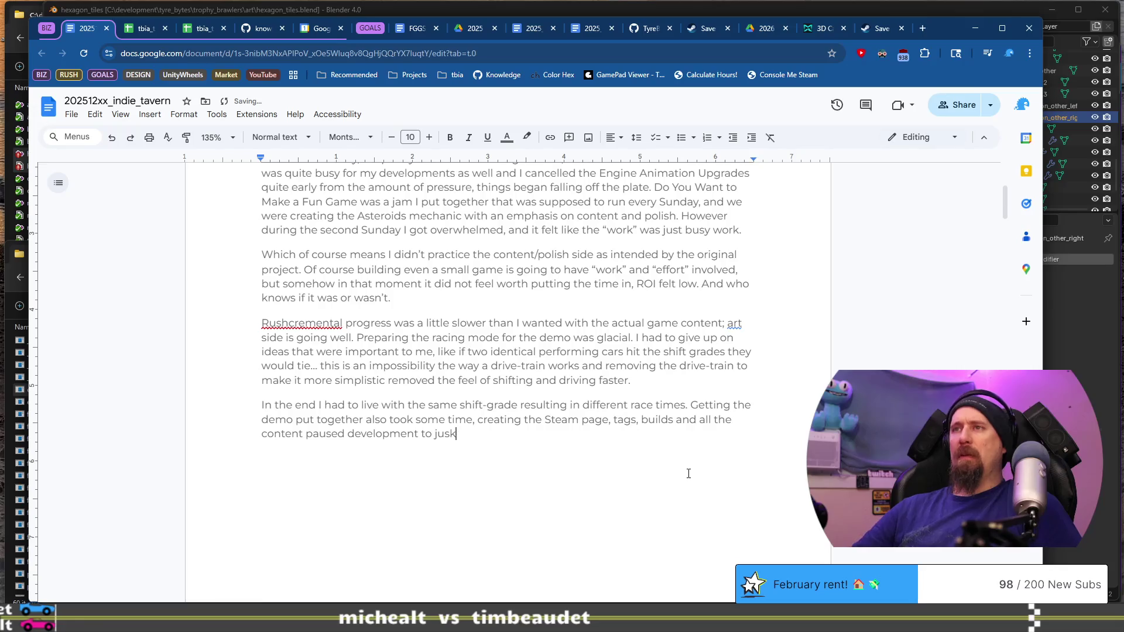
type("to marketing mode. T")
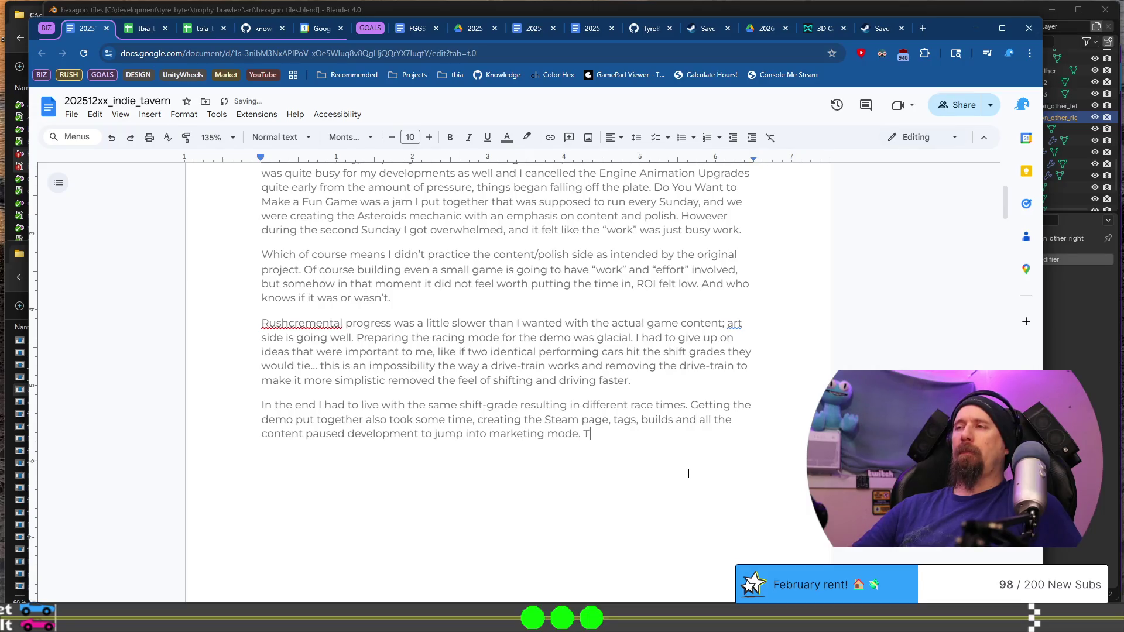
type("his was goo")
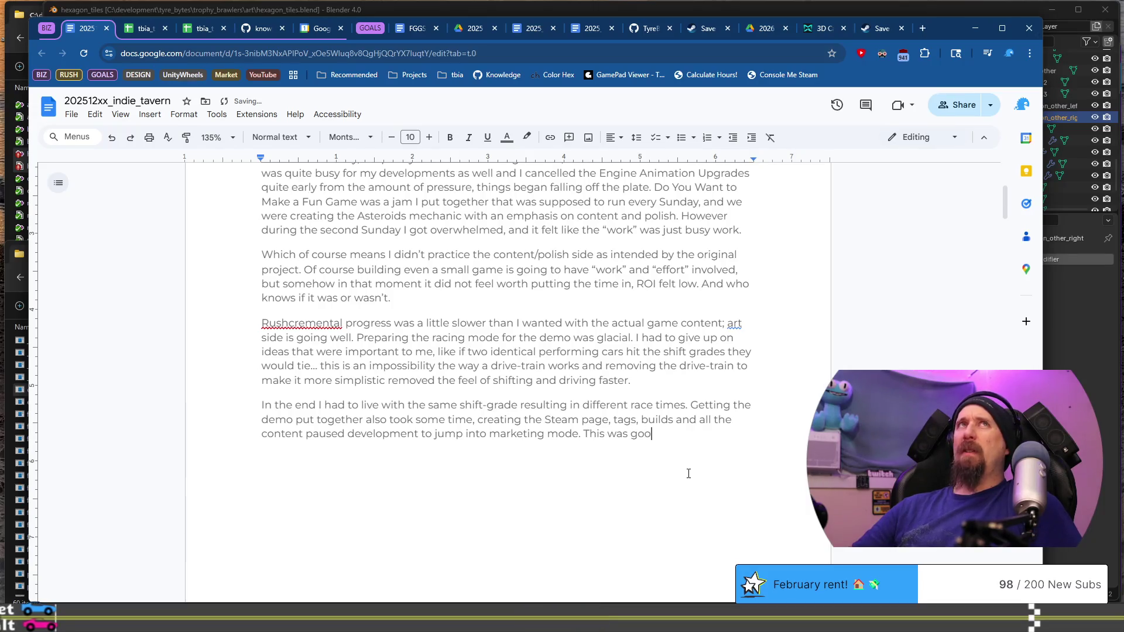
type("d to mix")
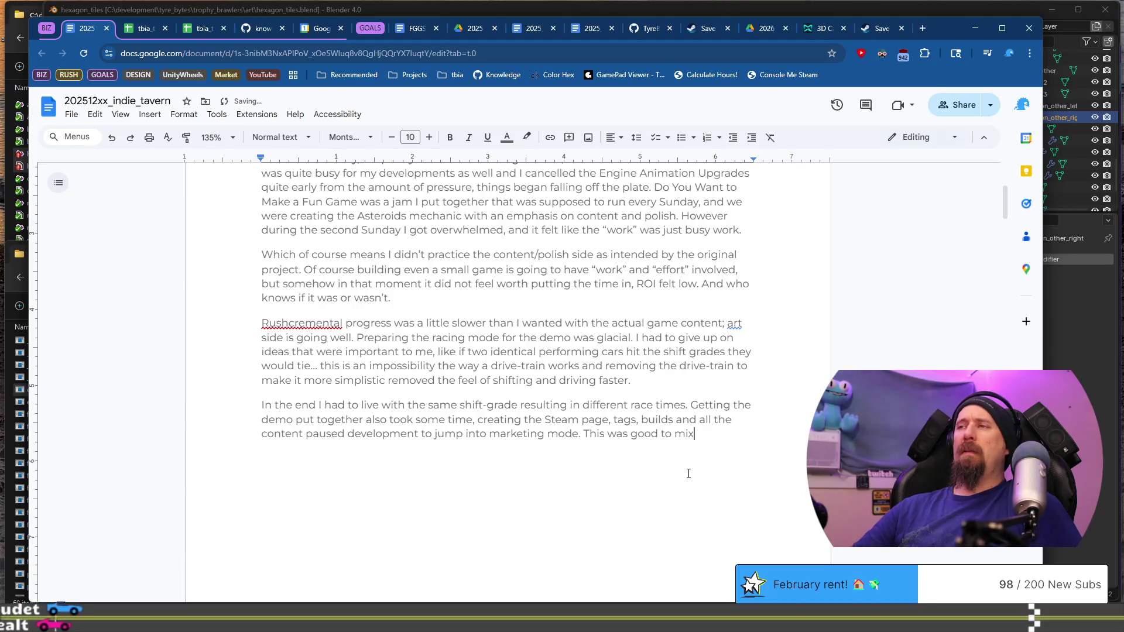
type(" into the develop")
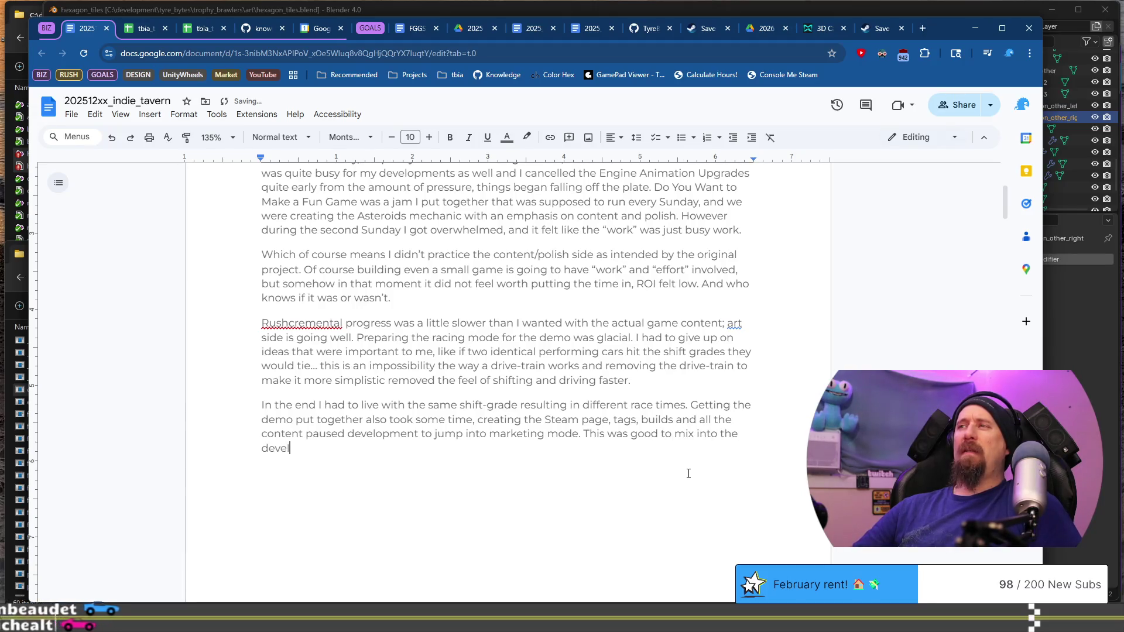
key("BackSpace")
type("ment ")
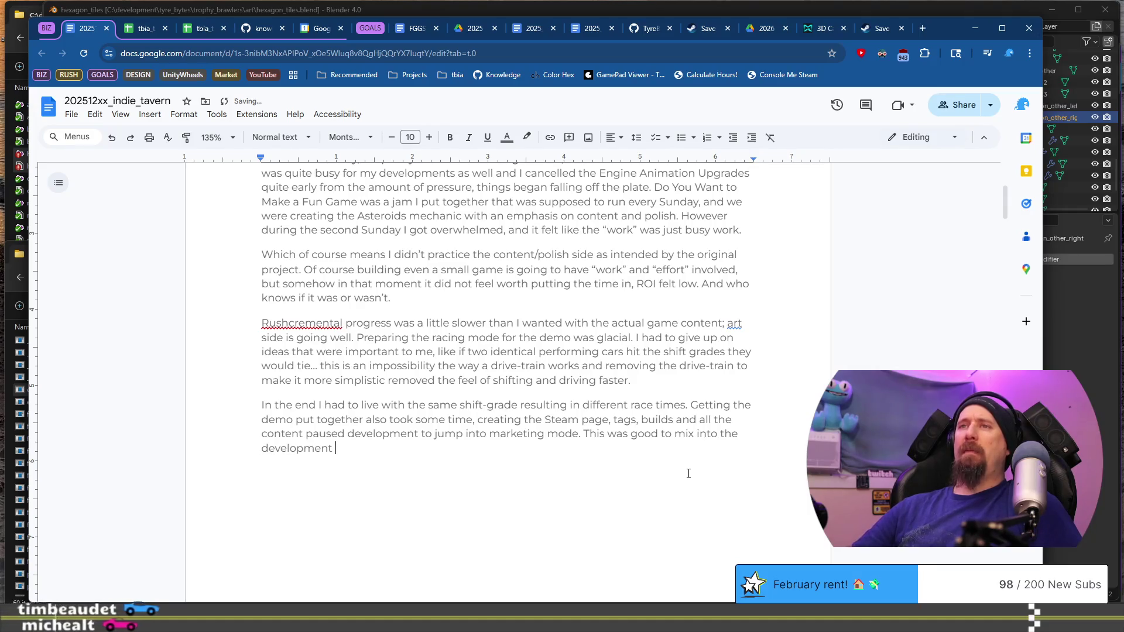
type("rather than wait until the very end, but it w")
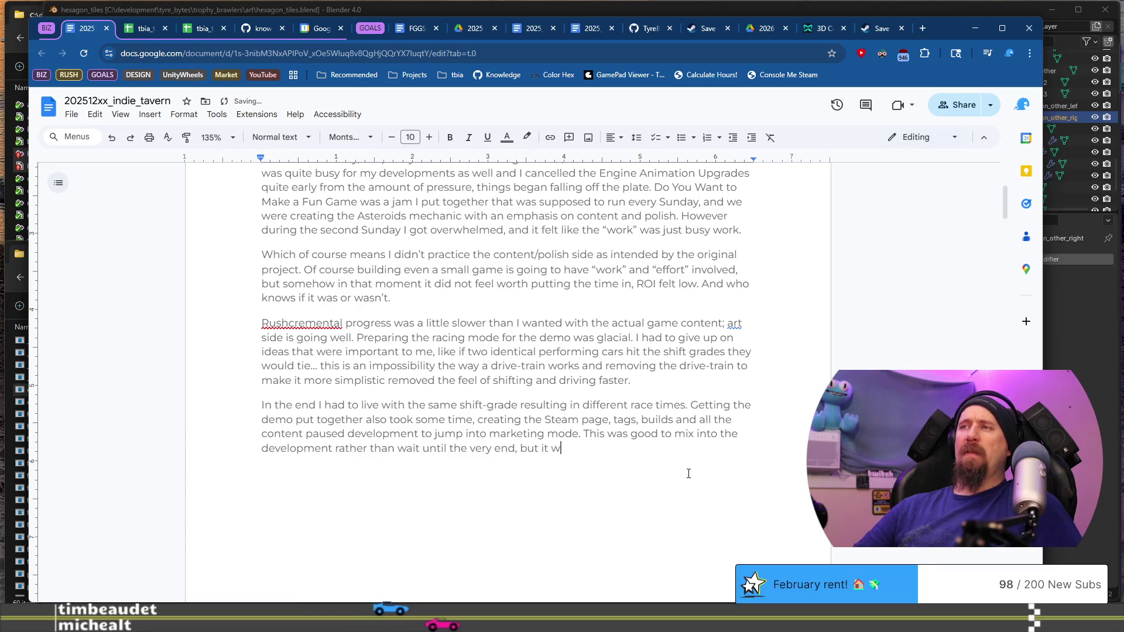
key("BackSpace")
key("BackSpace")
key("BackSpace")
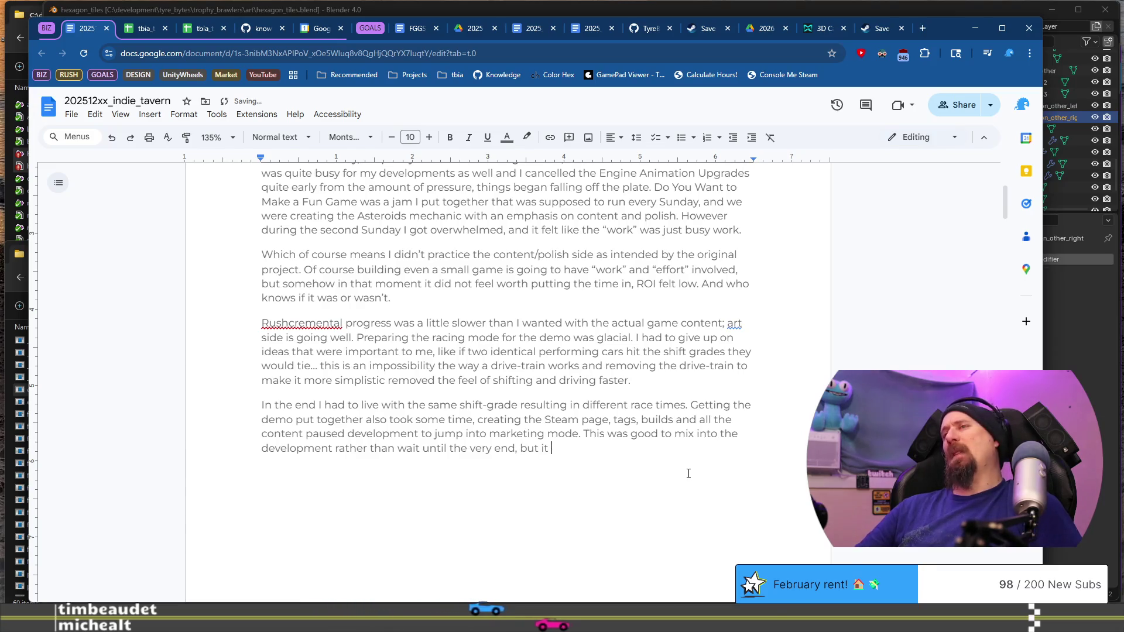
type("it m")
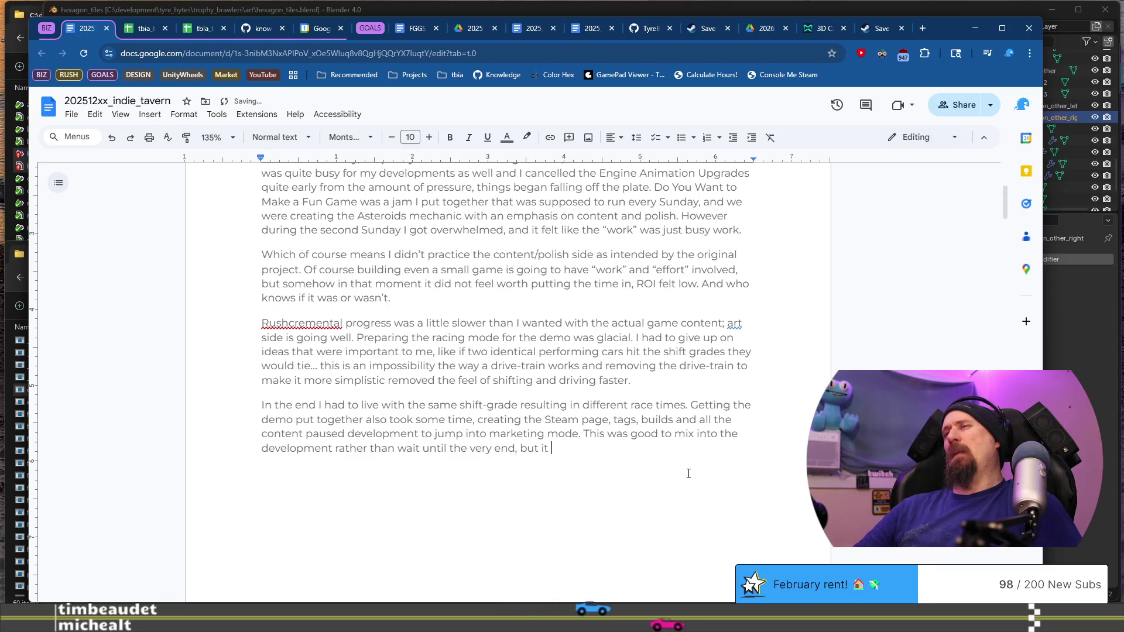
type("akes ")
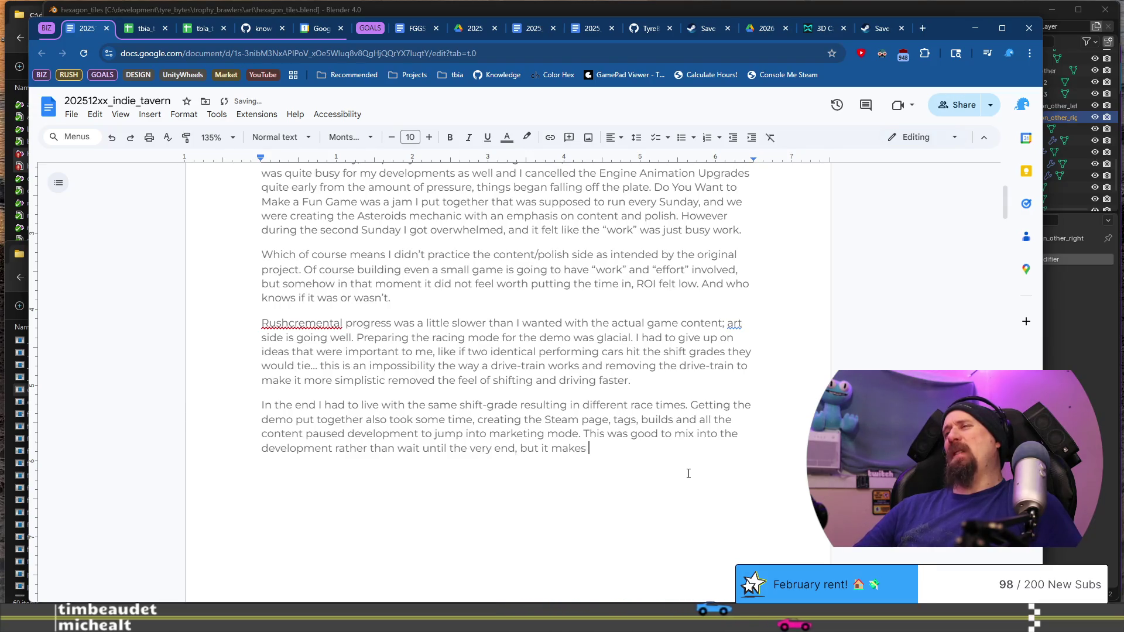
type("it easy to feel ")
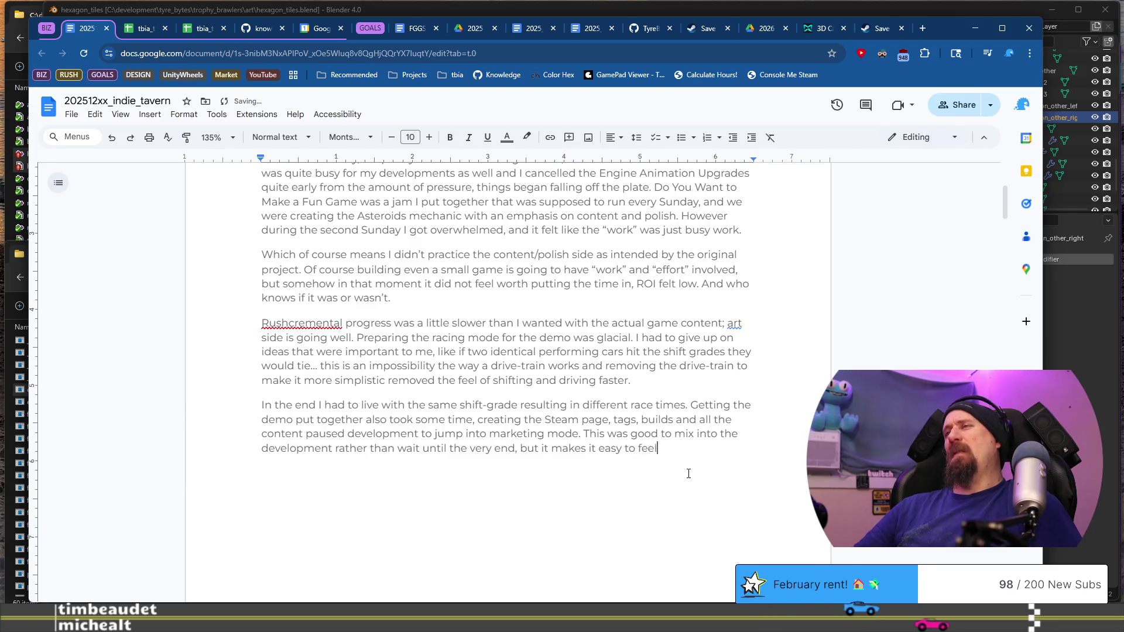
type("\"not")
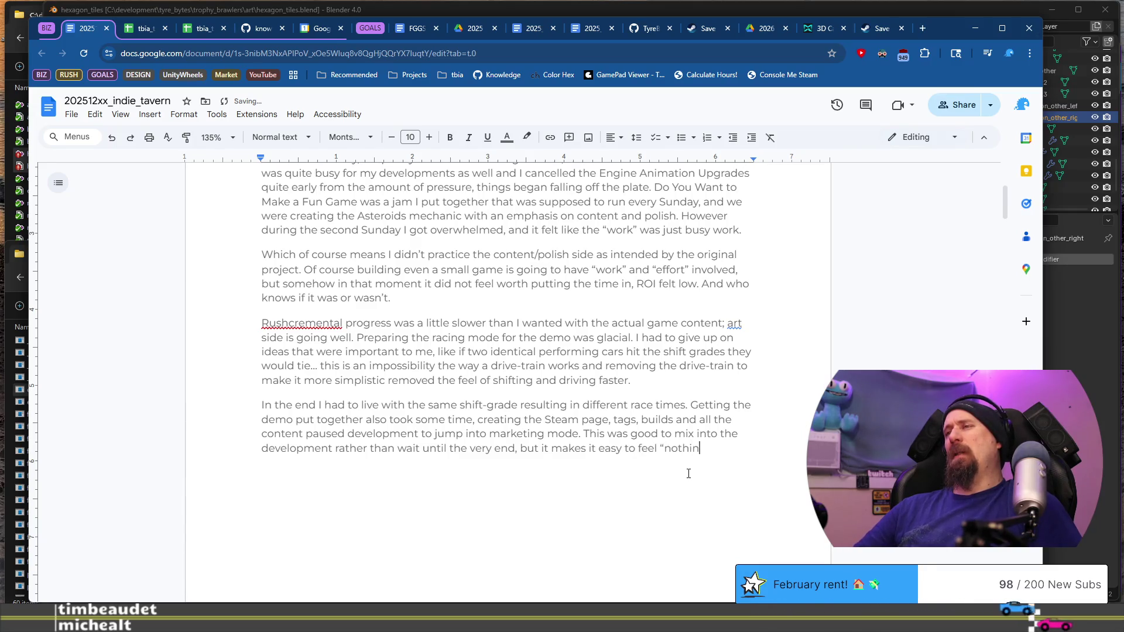
type("g ")
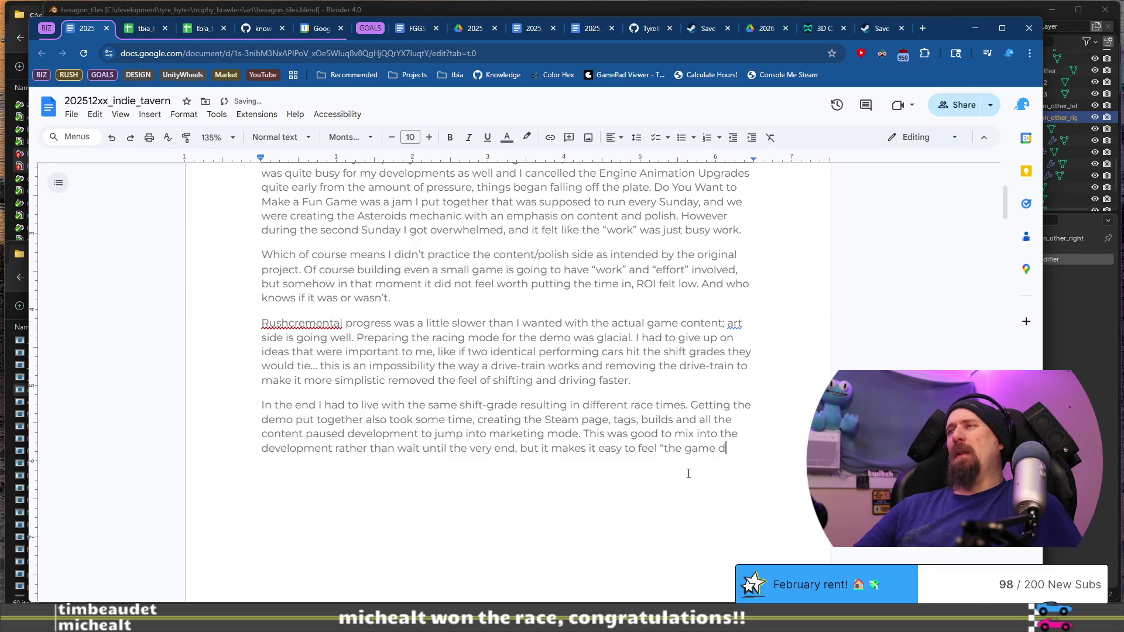
type("t move forward” when")
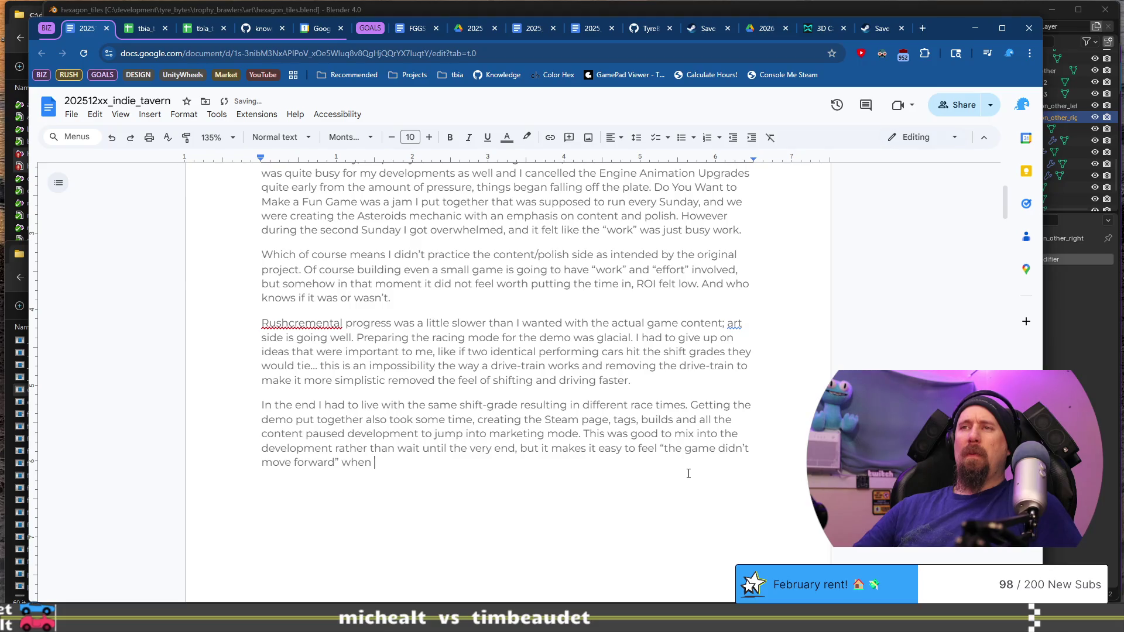
type("reality")
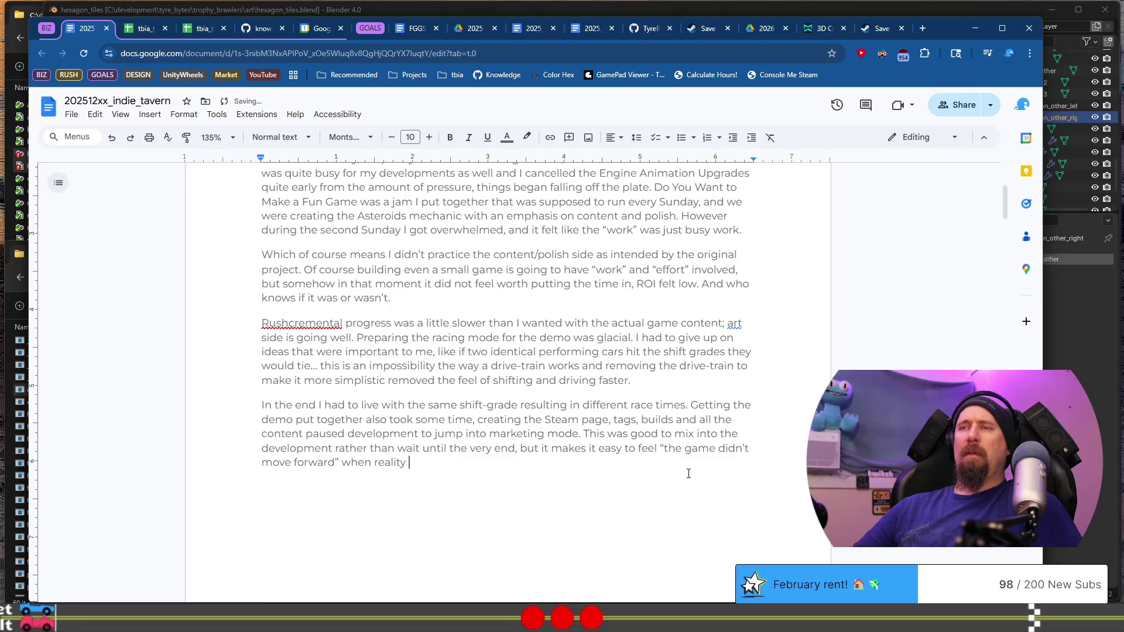
type("different.")
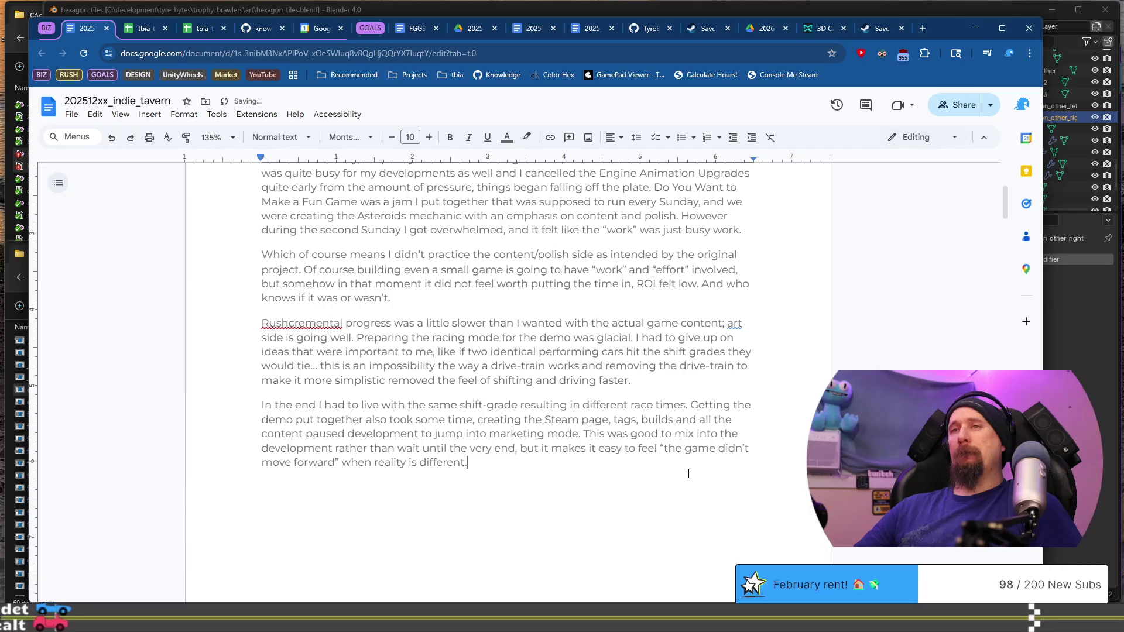
key("Return")
Add a paragraph saying Steam approved the Game/Demo page FIRST TRY, which was amazing.
type("Made")
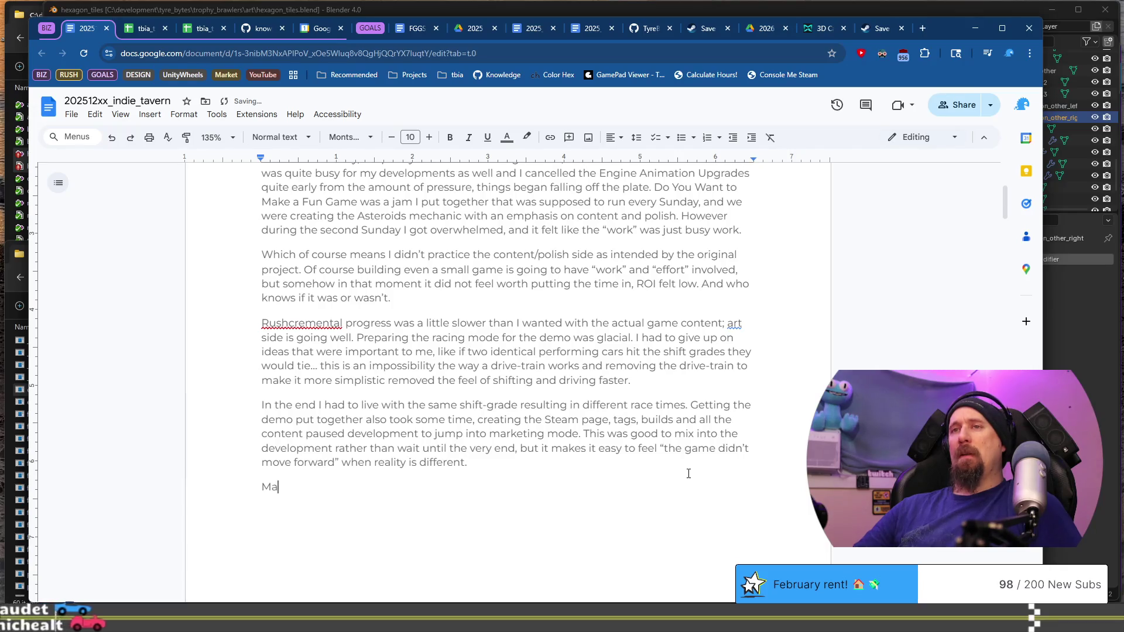
key("BackSpace")
key("BackSpace")
key("BackSpace")
type("Approved on")
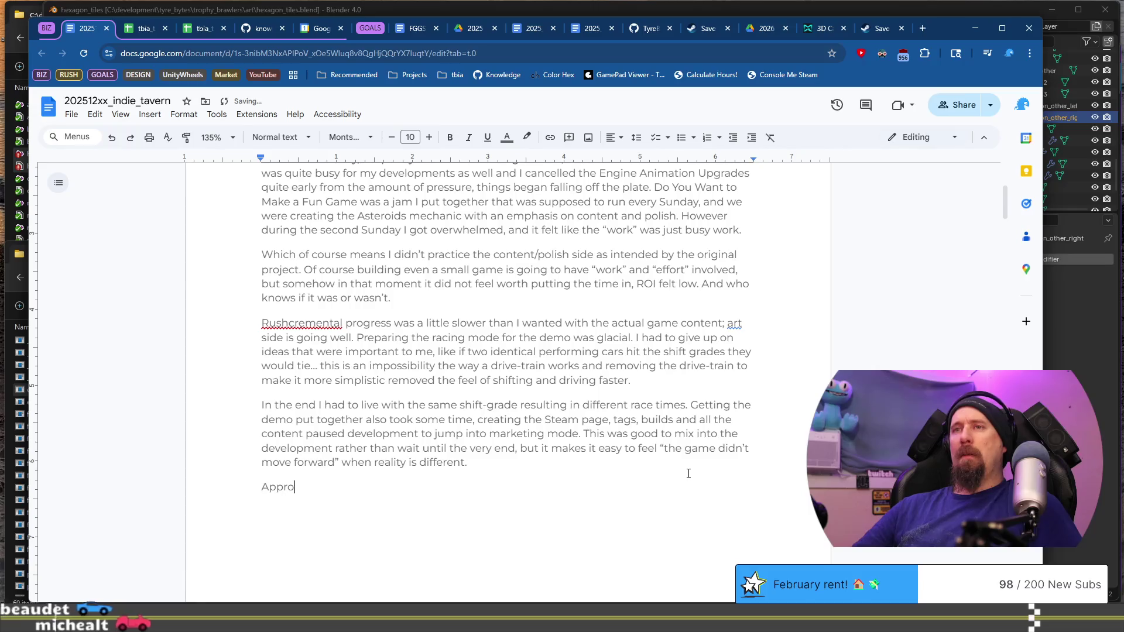
key("Home")
type("Steam a")
key("End")
key("BackSpace")
key("BackSpace")
type("Game/Demo page ")
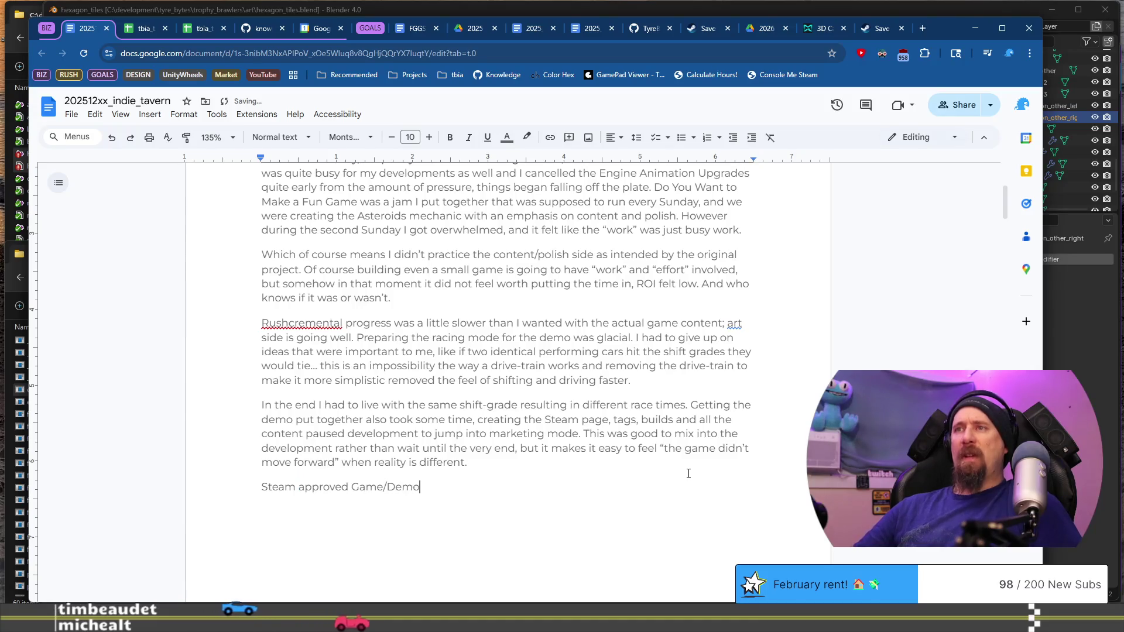
type("FIRS")
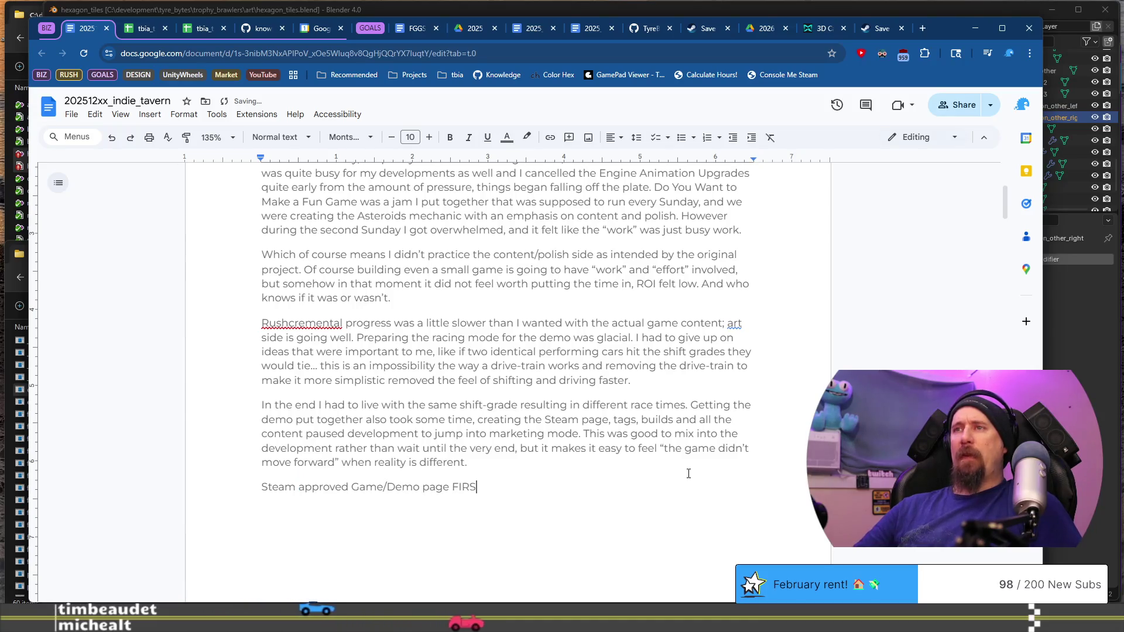
type("T TRY. I")
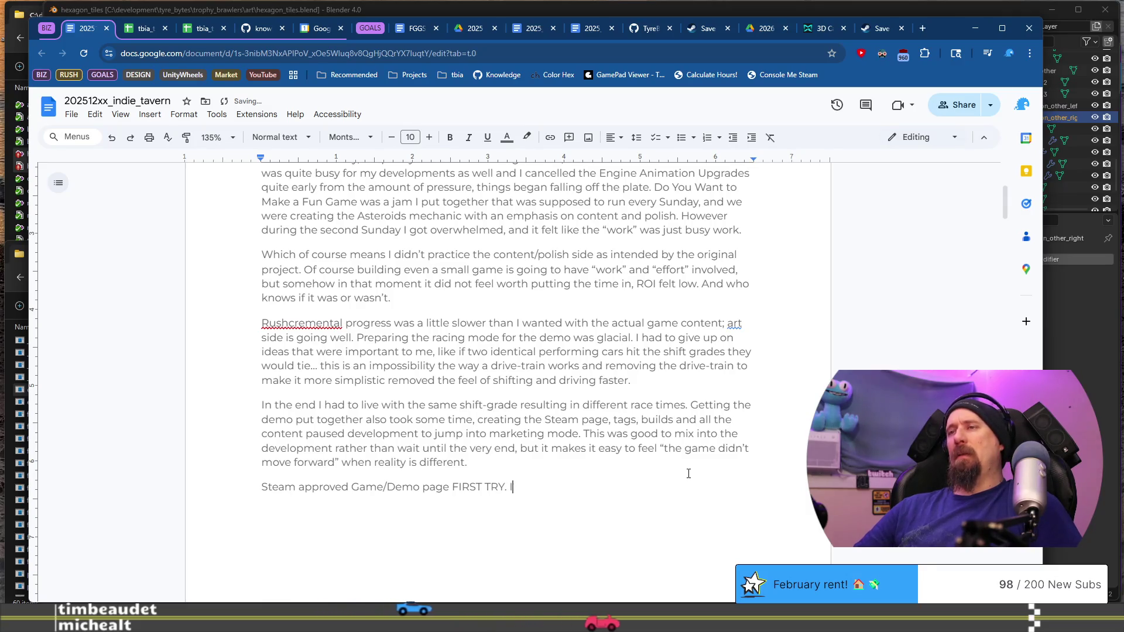
type("'ve never had ")
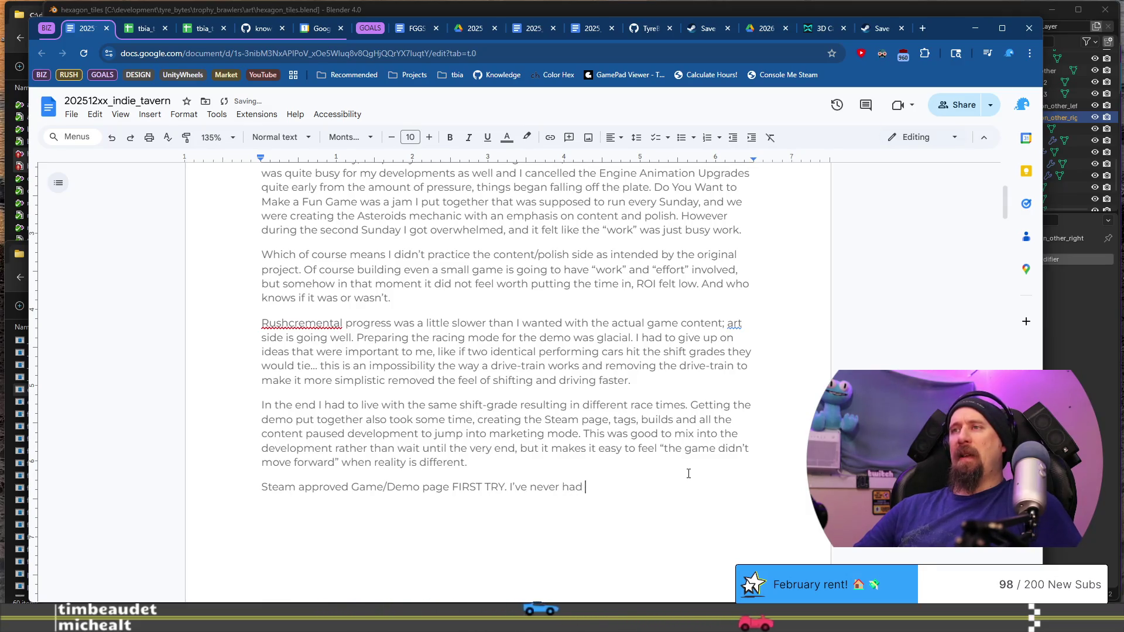
type("that happen, ")
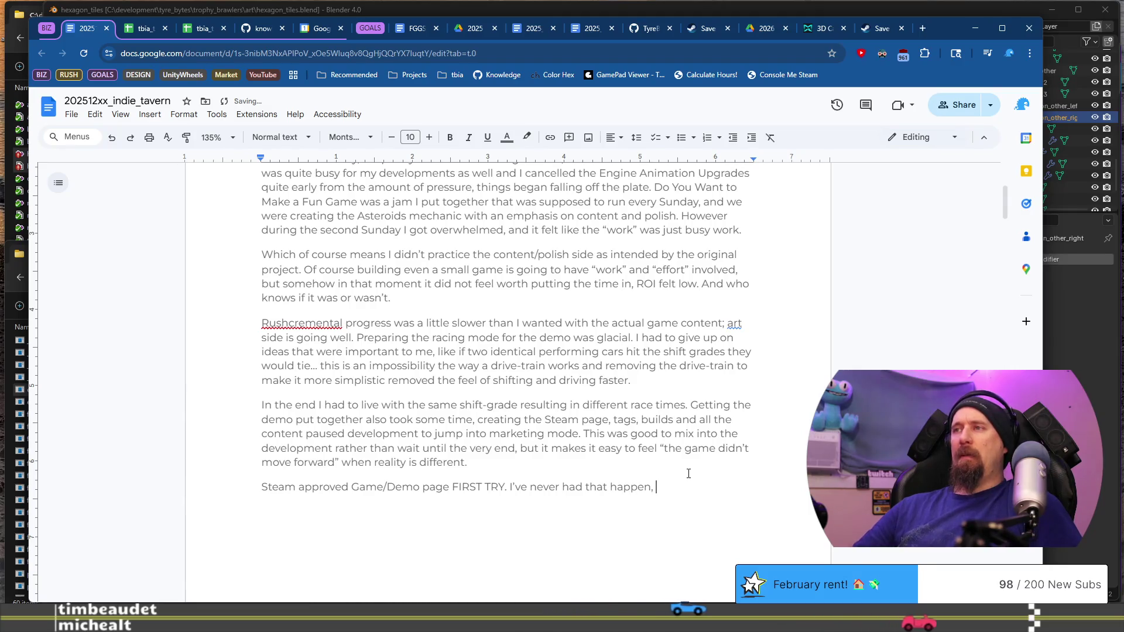
type("this was amazing!")
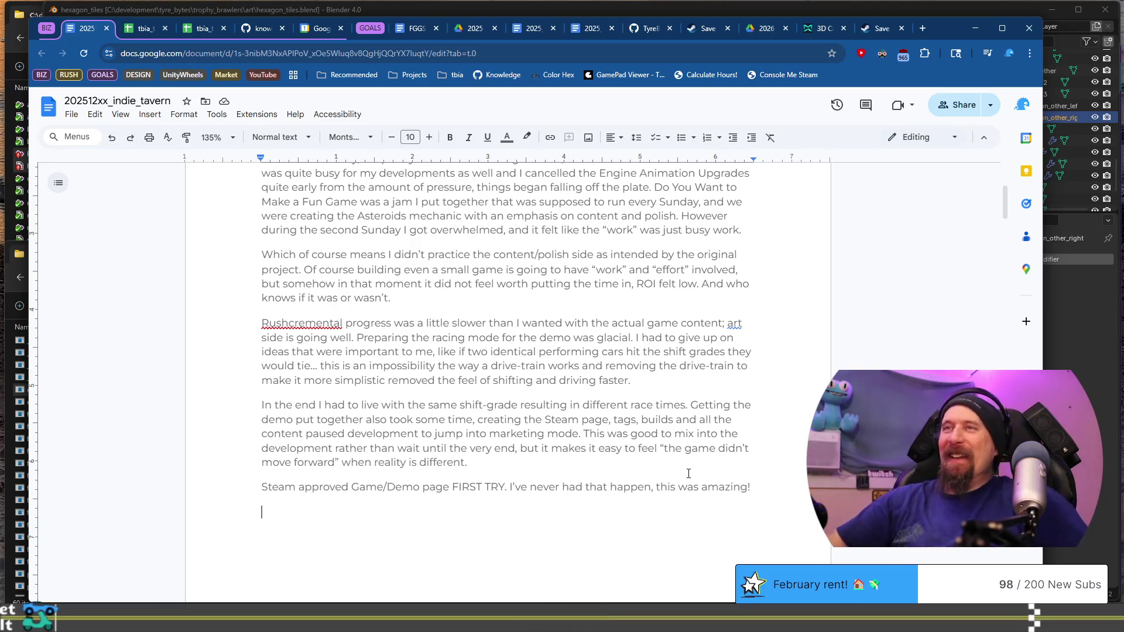
scroll(567, 323, "down", 1)
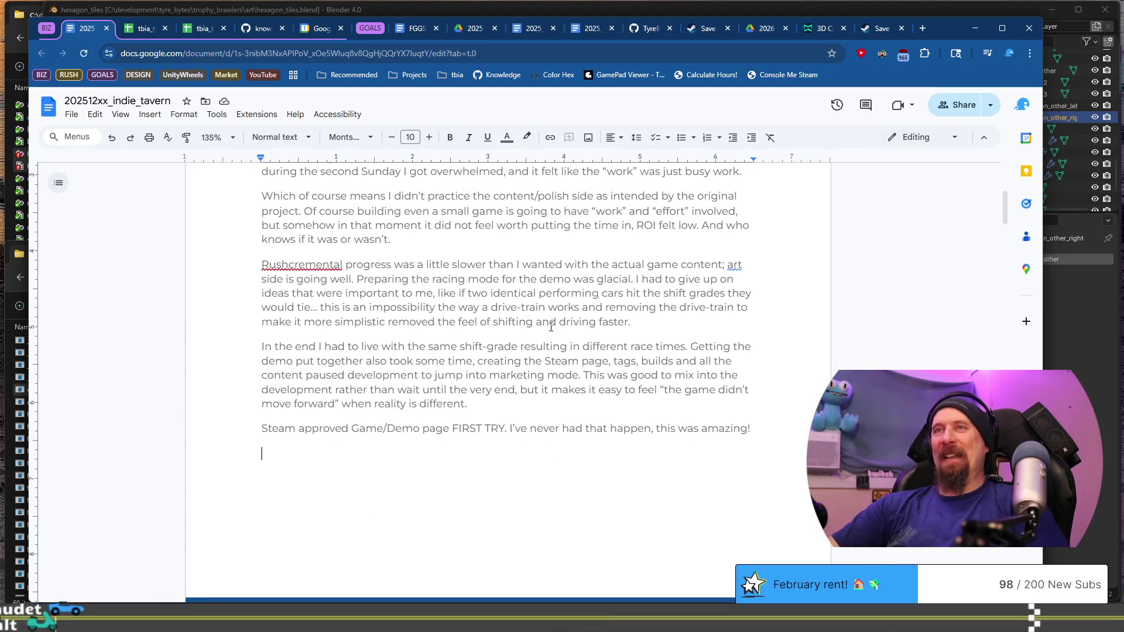